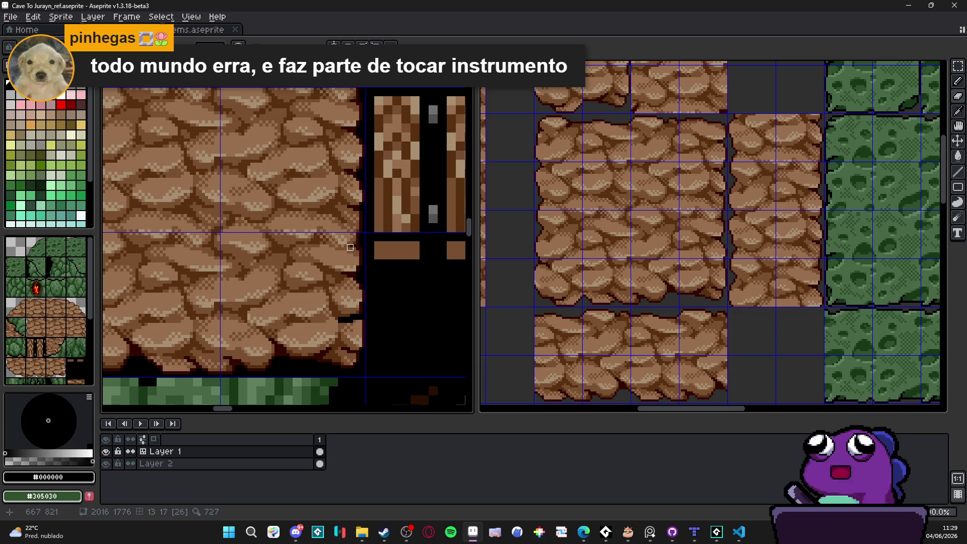
Paint the lower-right rock chunk black with a curved stroke down the rock's right edge.
mouse_move(350, 247)
mouse_down()
mouse_move(299, 295)
mouse_move(246, 308)
mouse_move(246, 337)
mouse_move(229, 368)
mouse_up()
click(229, 368)
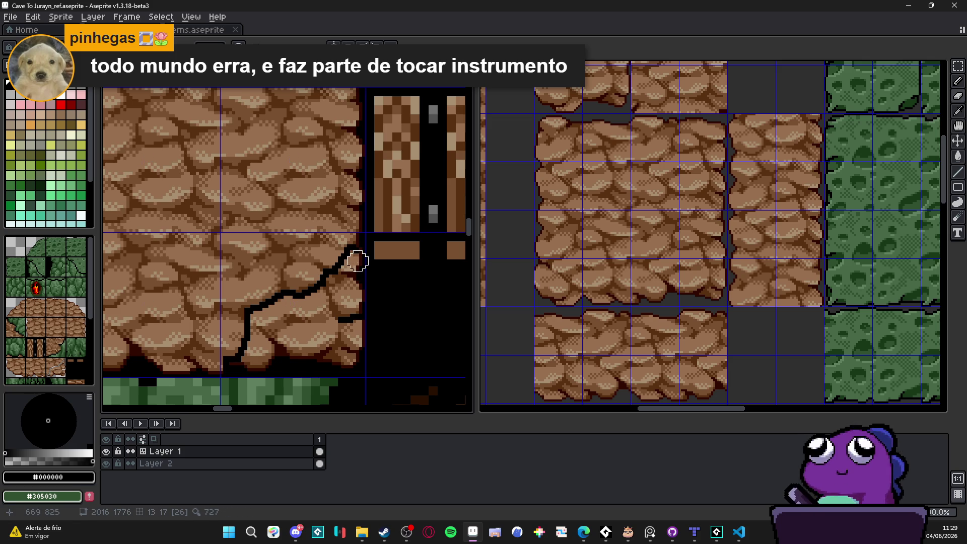
mouse_move(358, 258)
mouse_down()
mouse_move(358, 346)
mouse_move(358, 300)
mouse_move(341, 276)
mouse_move(317, 302)
mouse_move(261, 318)
mouse_move(252, 356)
mouse_move(230, 363)
mouse_move(248, 367)
mouse_move(280, 328)
mouse_move(267, 348)
mouse_move(315, 330)
mouse_move(315, 349)
mouse_move(341, 345)
mouse_move(355, 357)
mouse_up()
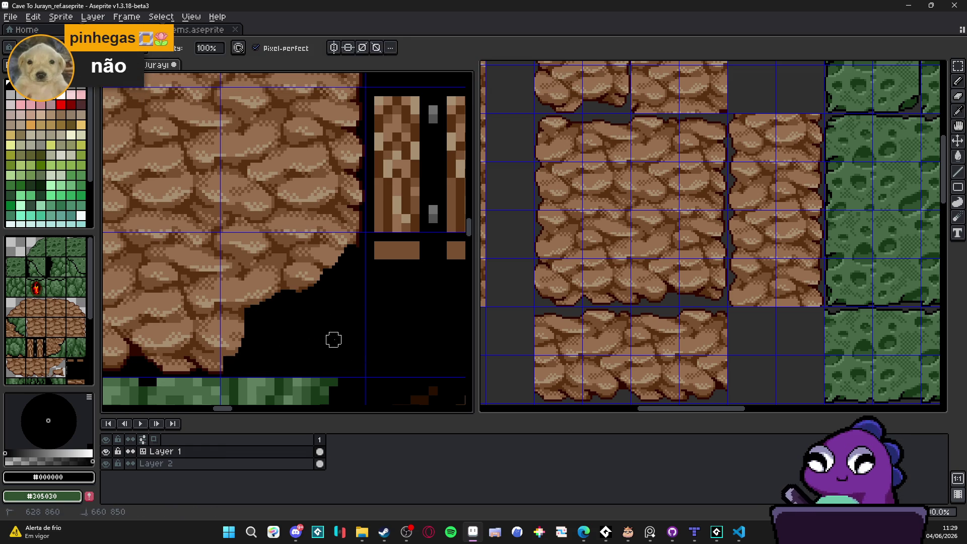
With the Pencil, pick dark red #300800 and outline the upper rock edge.
scroll(347, 252, up, 1)
key(b)
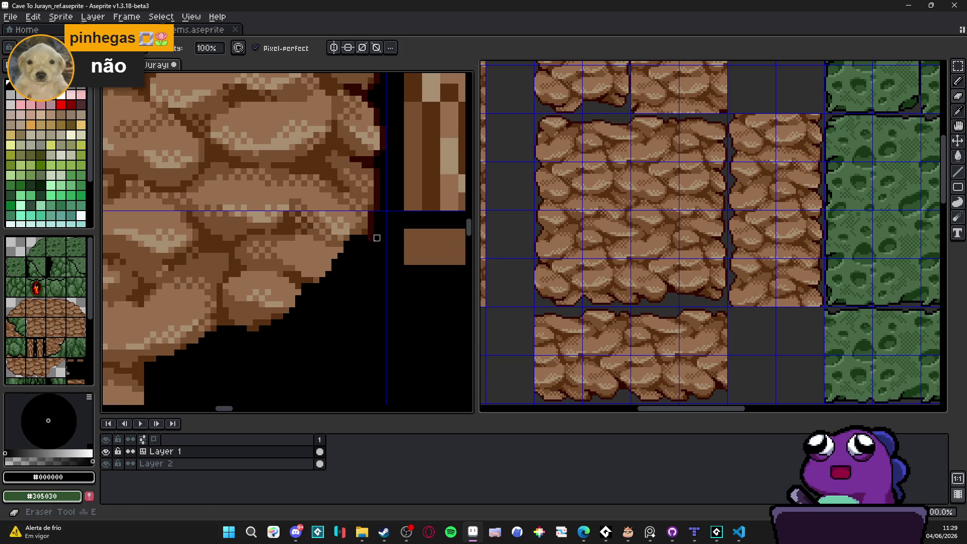
alt+click(370, 229)
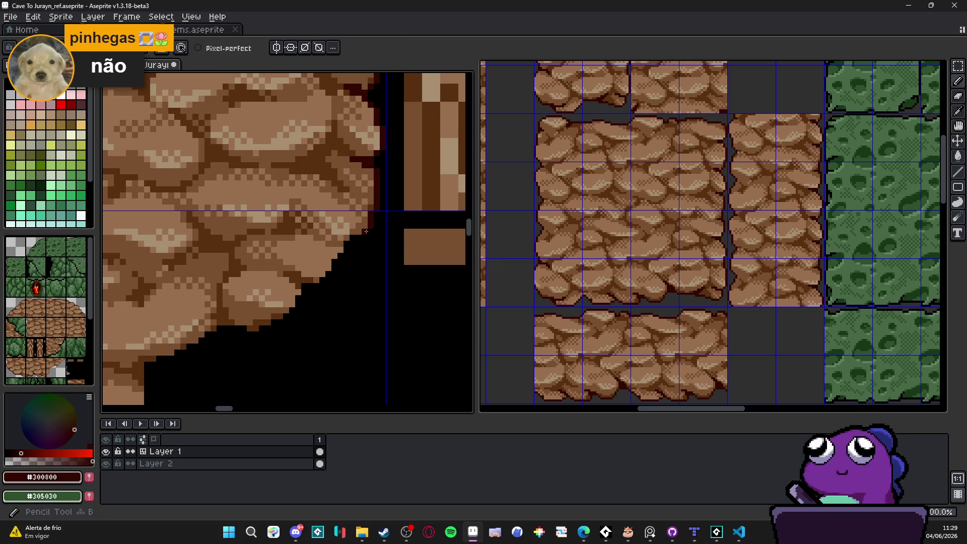
mouse_move(348, 244)
mouse_down()
mouse_move(326, 245)
mouse_move(325, 280)
mouse_move(297, 289)
mouse_move(297, 309)
mouse_up()
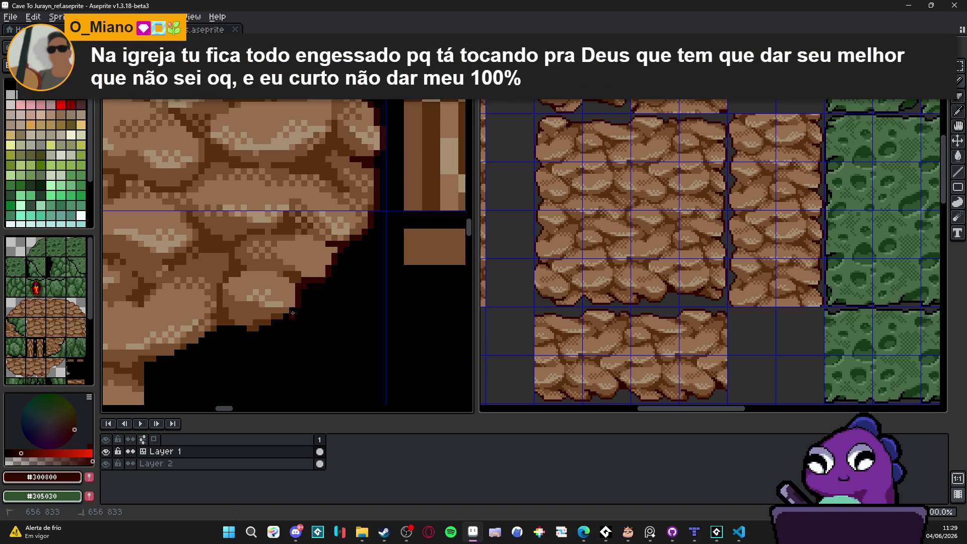
Extend the dark-red outline along the bottom edge of the cave opening.
drag(266, 326, 304, 324)
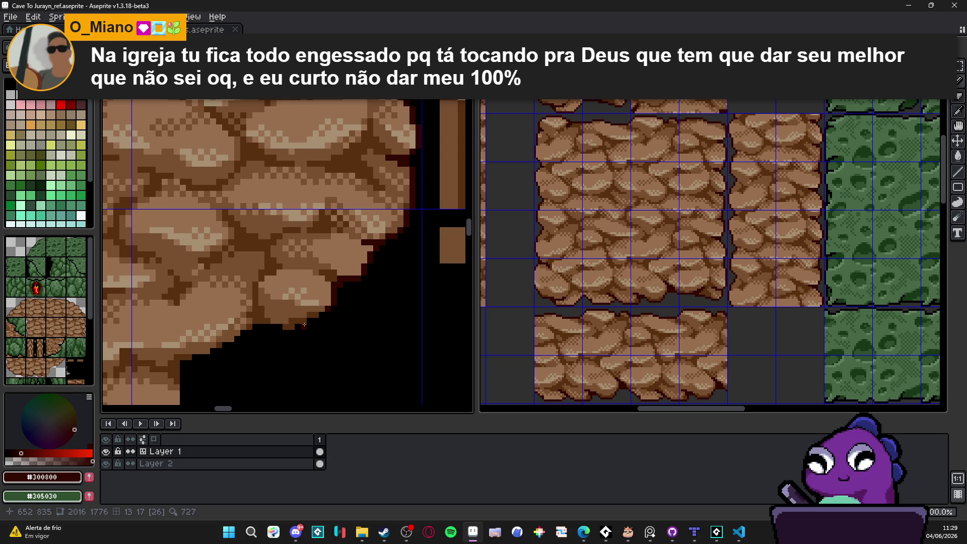
scroll(304, 324, up, 2)
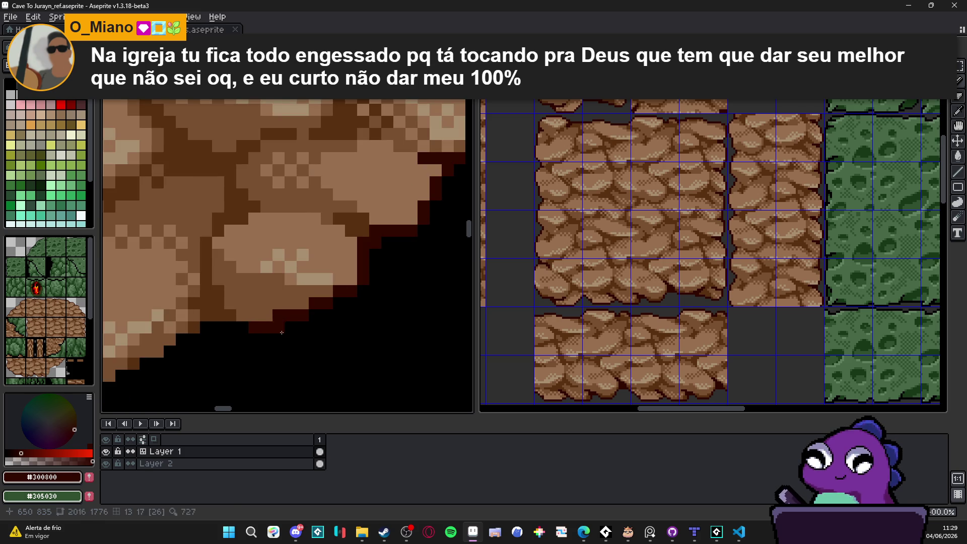
mouse_move(259, 330)
mouse_down()
mouse_move(218, 328)
mouse_move(205, 278)
mouse_up()
mouse_move(204, 327)
mouse_down()
mouse_move(387, 252)
mouse_move(307, 311)
mouse_move(246, 312)
mouse_move(246, 336)
mouse_move(209, 336)
mouse_move(325, 273)
mouse_move(304, 332)
mouse_up()
scroll(243, 322, down, 5)
scroll(253, 337, up, 3)
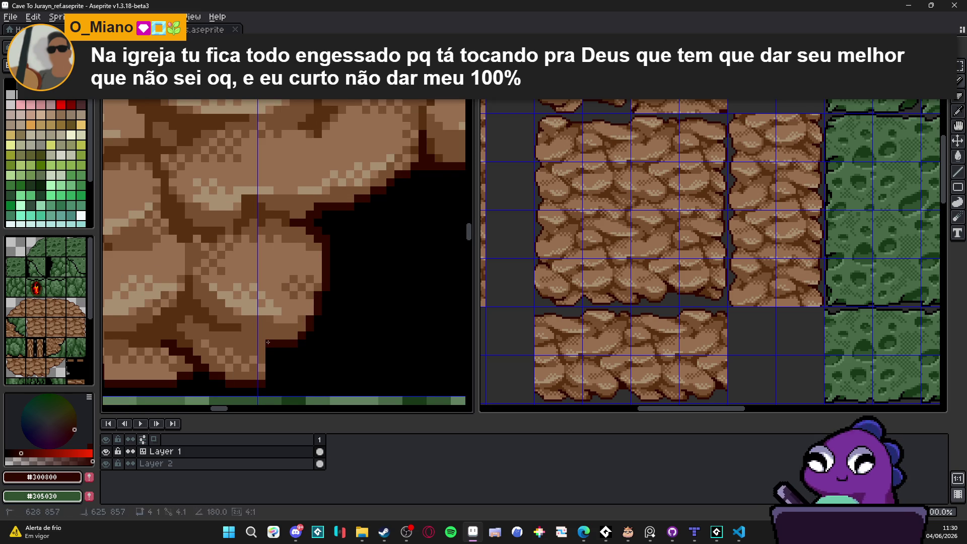
scroll(277, 354, down, 2)
drag(277, 354, 282, 344)
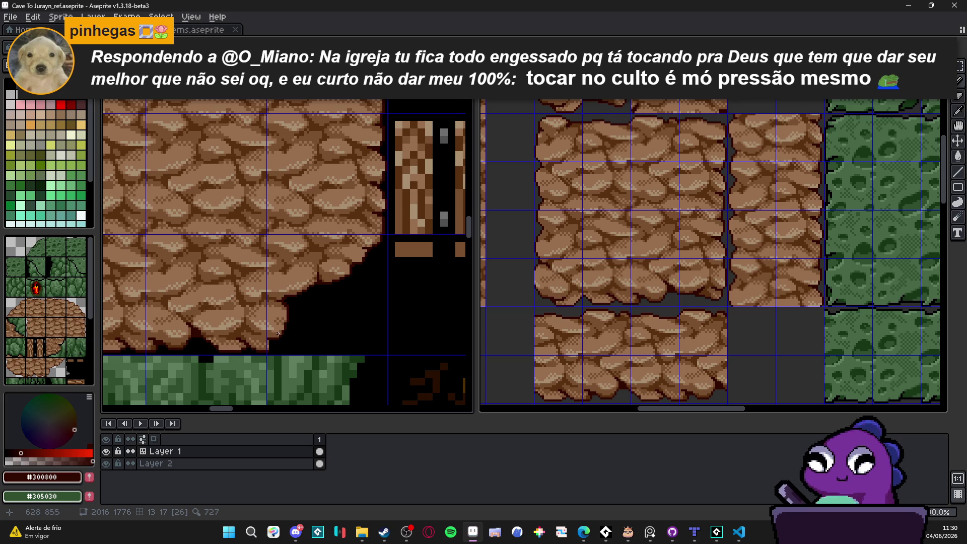
Sample mid brown #785030 and recolour stray light pixels along the rock edge.
scroll(257, 335, up, 3)
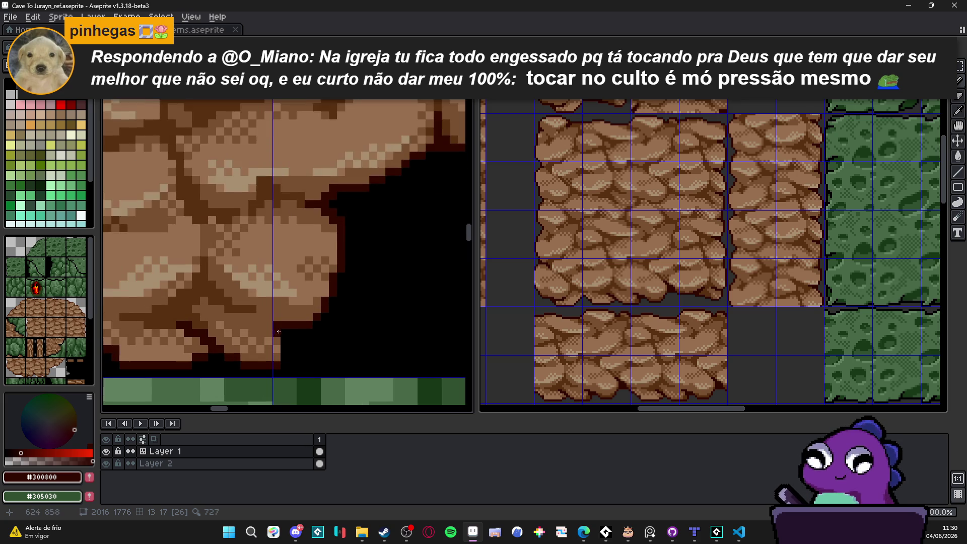
scroll(287, 356, down, 4)
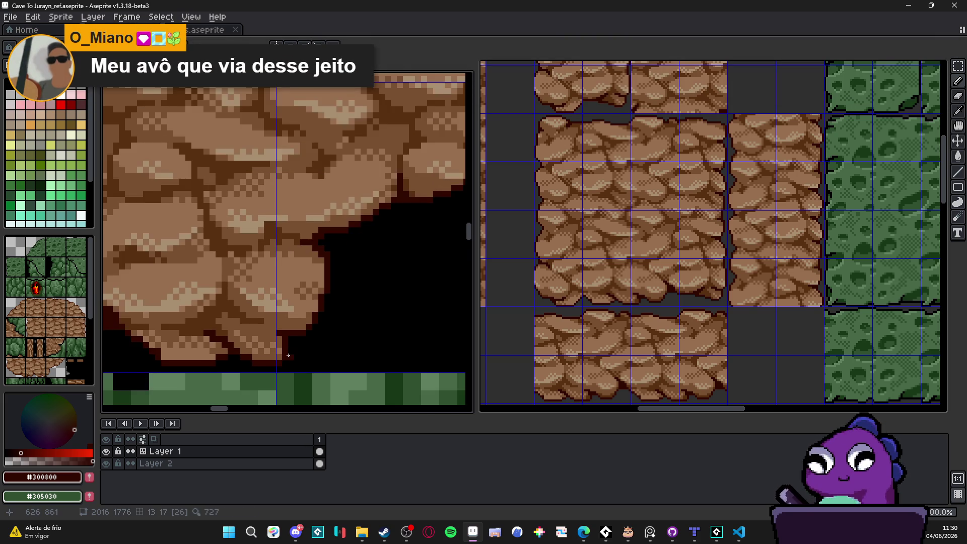
scroll(310, 336, down, 4)
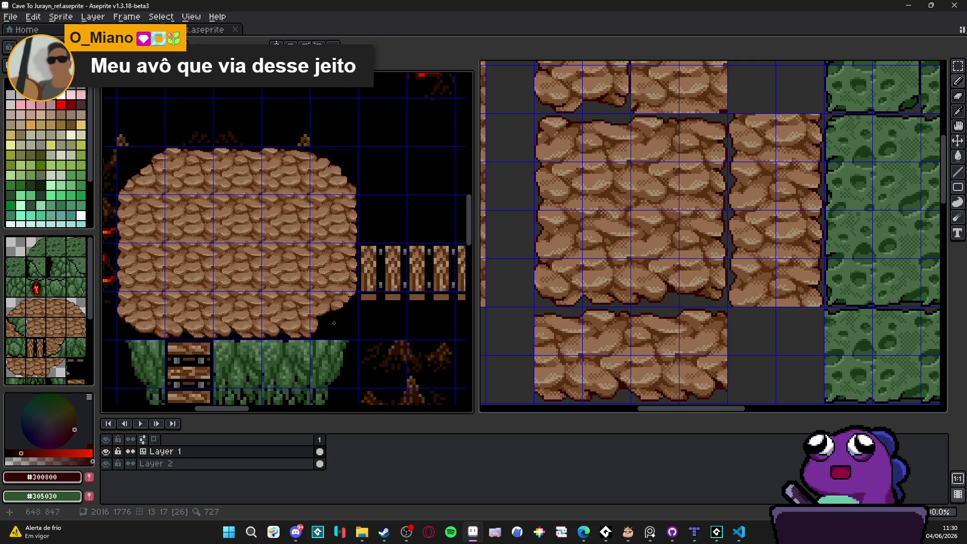
drag(338, 253, 319, 251)
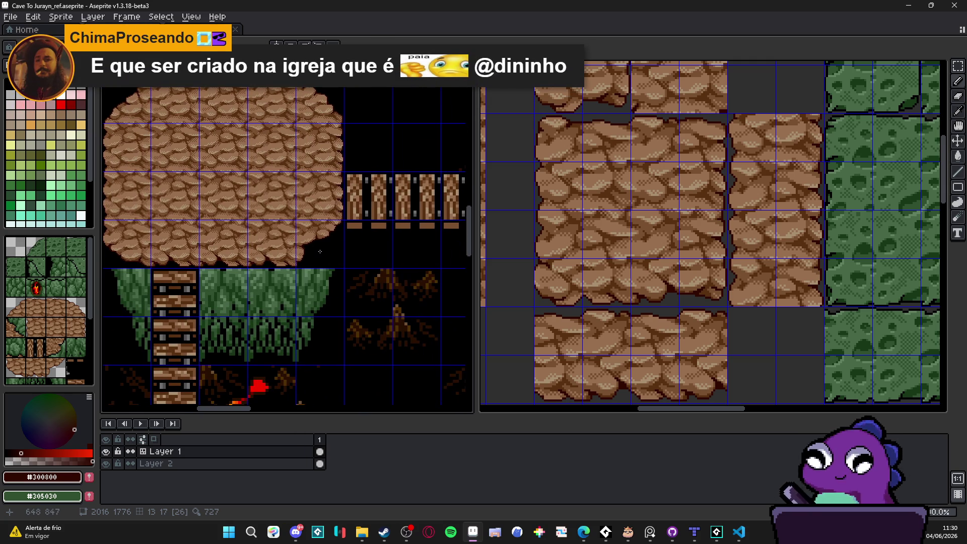
scroll(320, 251, up, 2)
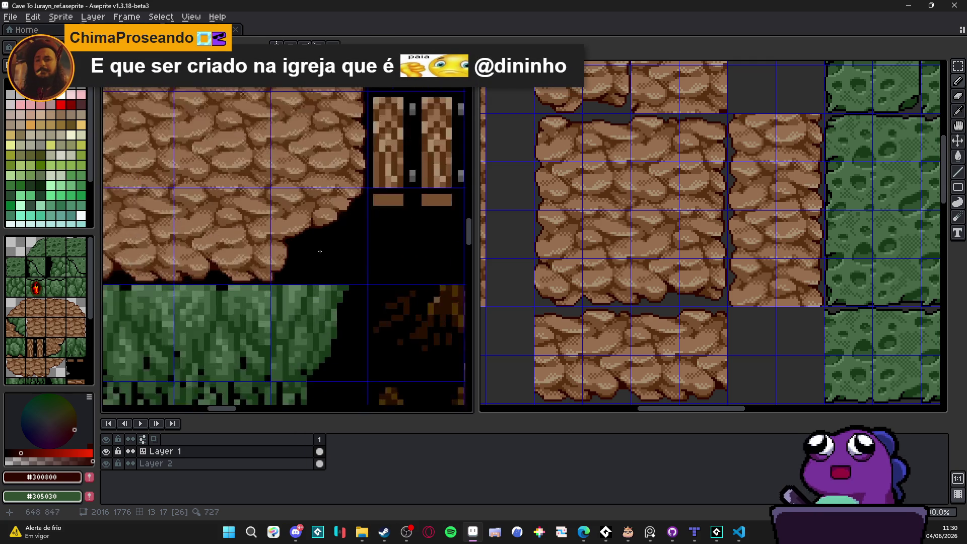
scroll(332, 232, down, 1)
scroll(345, 210, up, 3)
scroll(344, 210, up, 2)
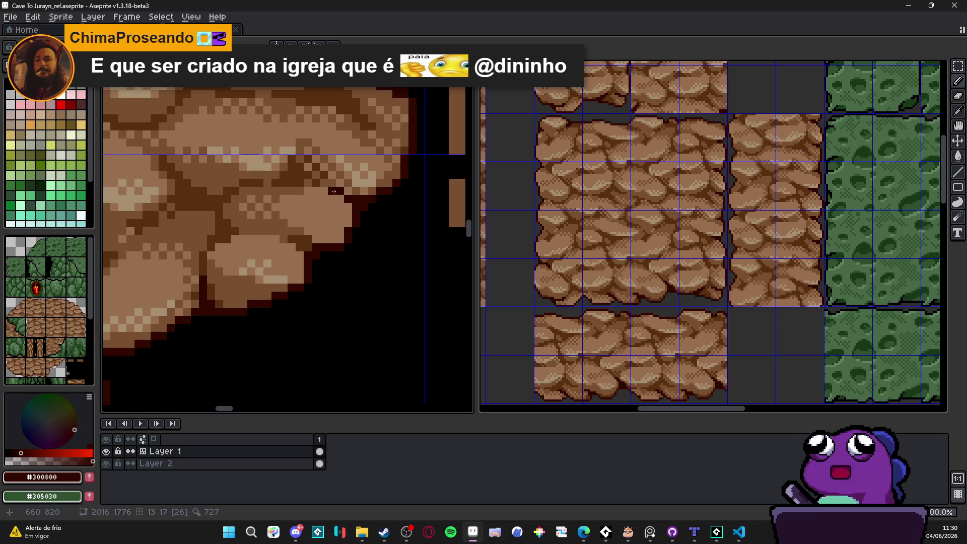
scroll(285, 248, up, 2)
click(280, 233)
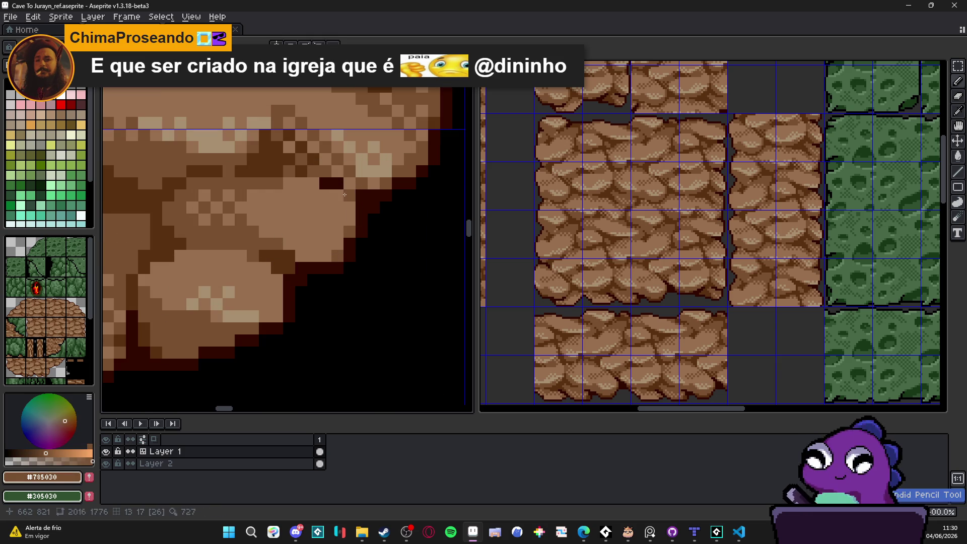
key(ctrl+z)
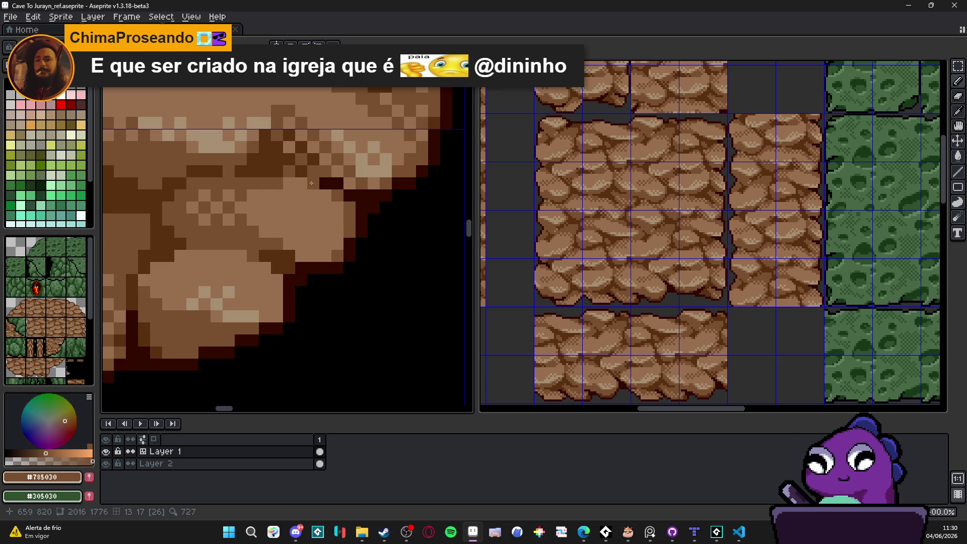
click(302, 257)
Flood-fill small light rock patches with mid brown #785030 using the Paint Bucket.
scroll(302, 257, down, 3)
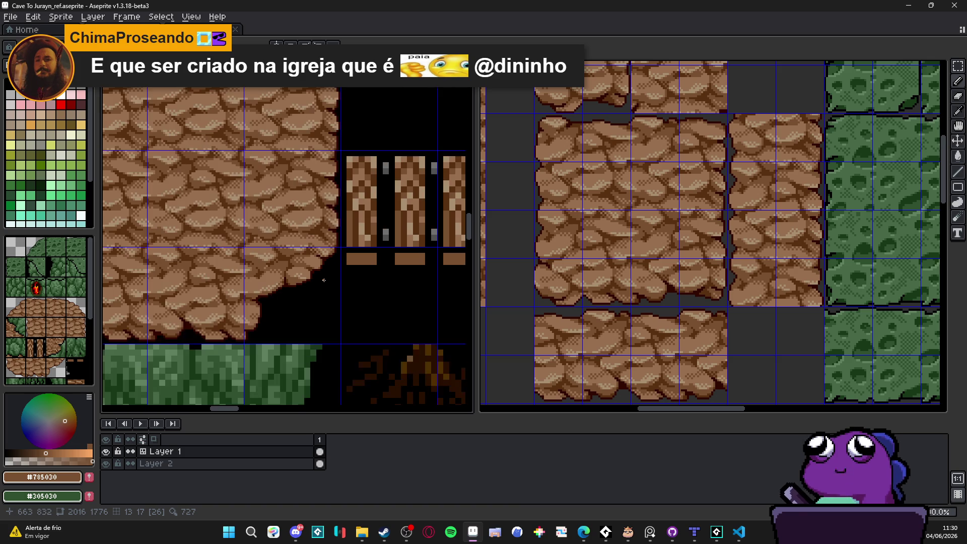
scroll(313, 263, up, 3)
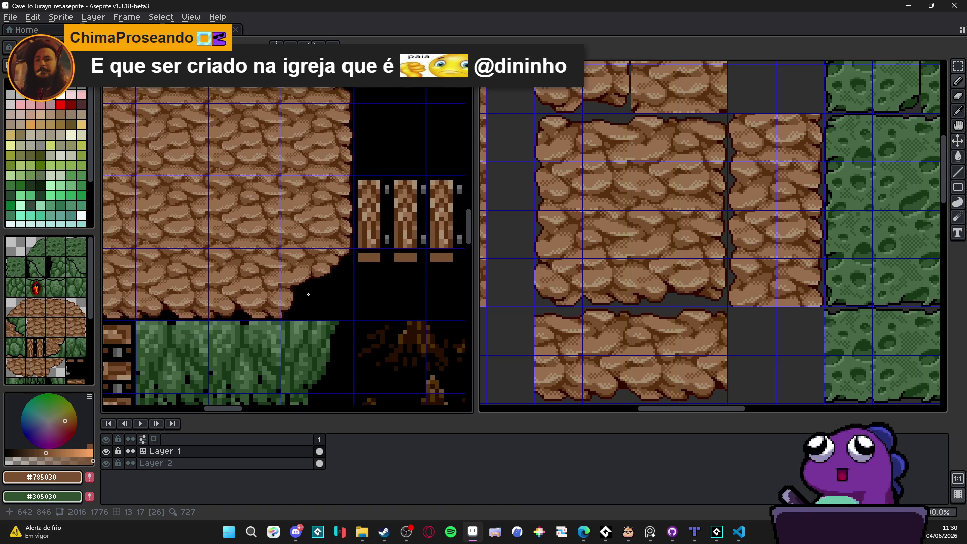
key(g)
click(329, 267)
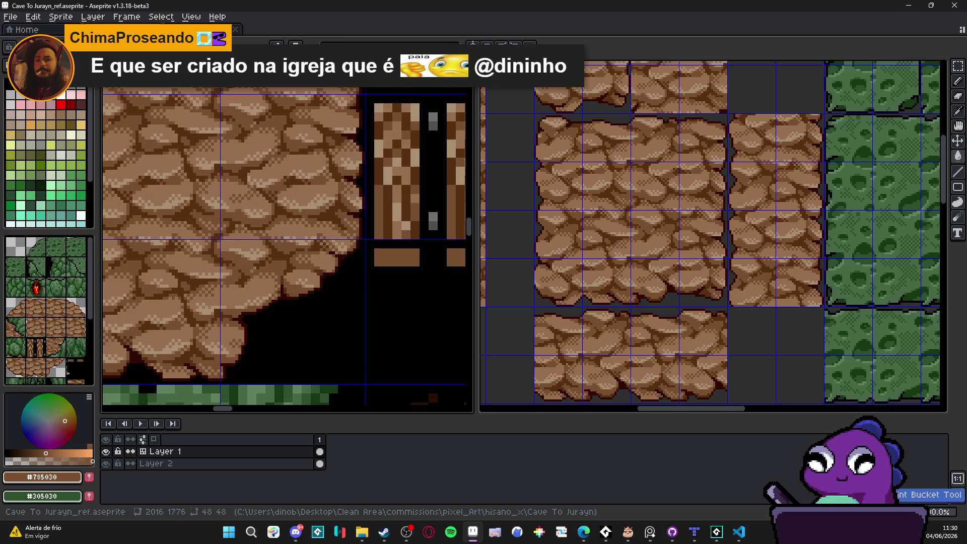
click(330, 269)
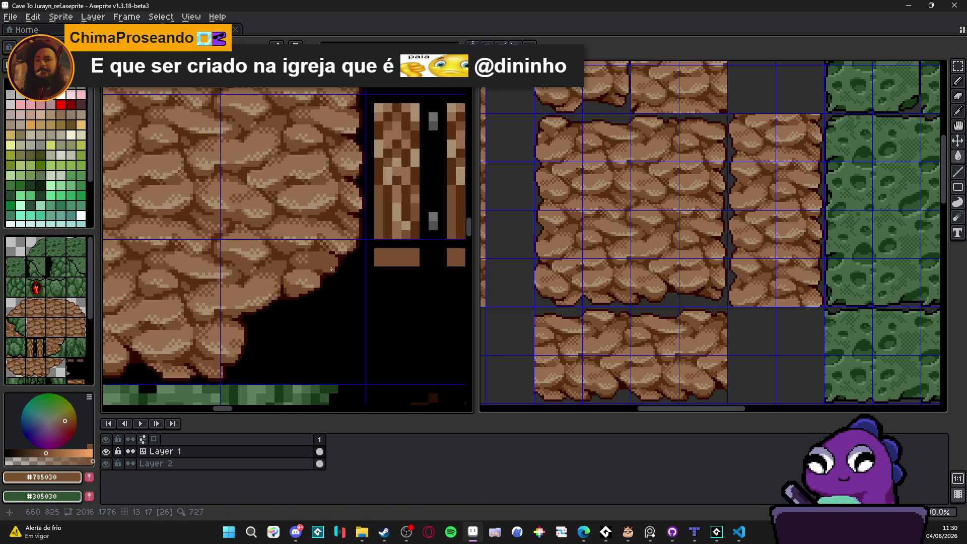
Zoom out to review the whole map and save Cave To Jurayn_ref.aseprite.
scroll(331, 269, down, 1)
scroll(338, 279, down, 1)
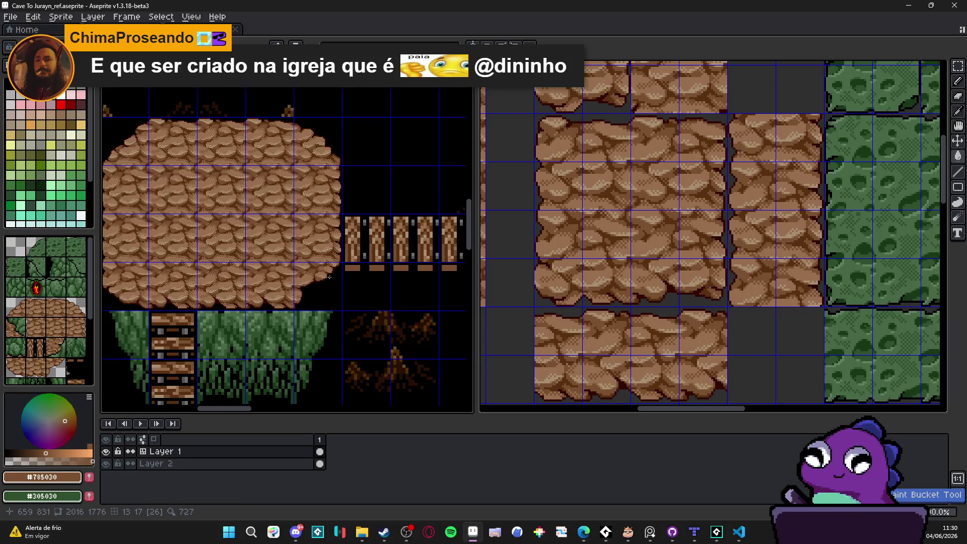
scroll(329, 277, up, 1)
scroll(329, 278, down, 1)
scroll(312, 291, down, 2)
scroll(302, 300, up, 1)
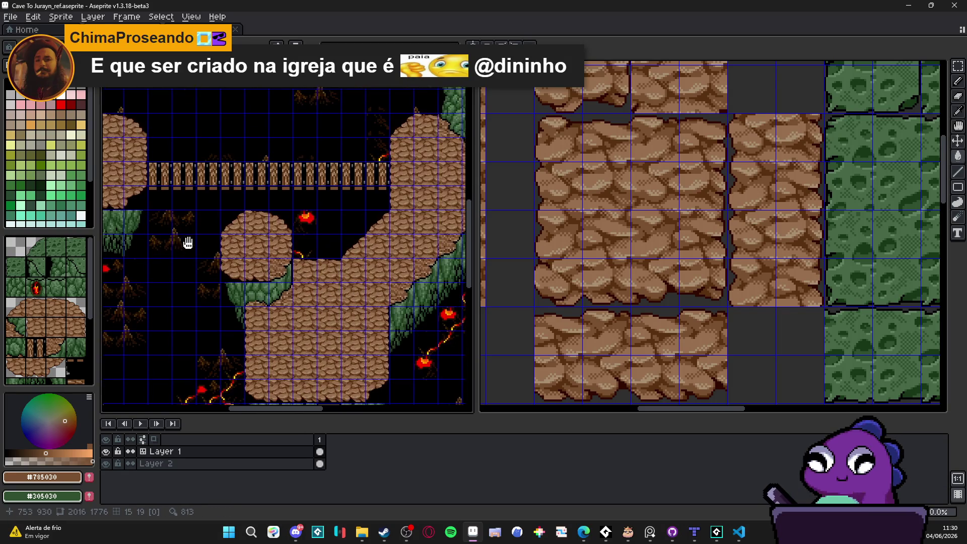
scroll(292, 306, down, 1)
scroll(291, 306, down, 1)
scroll(325, 285, up, 1)
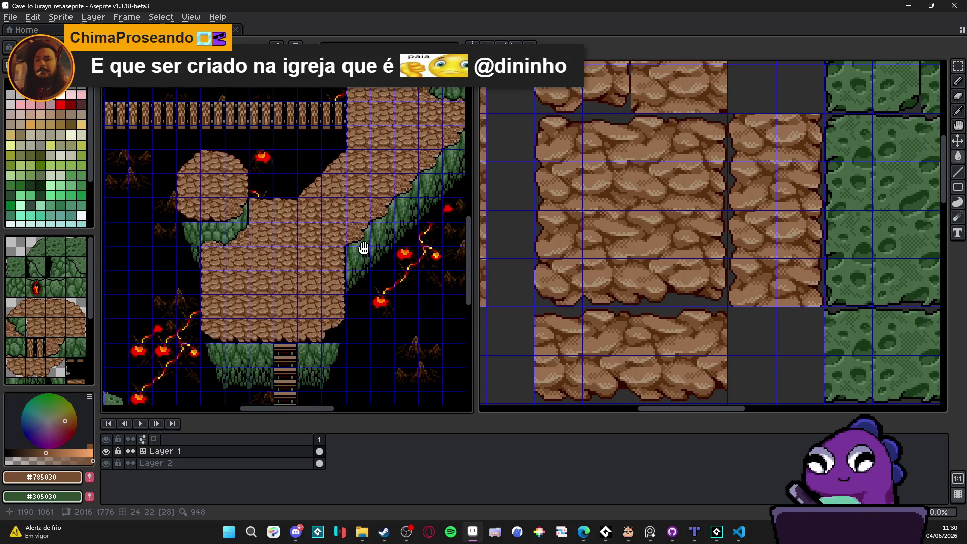
scroll(309, 280, down, 1)
scroll(332, 292, up, 1)
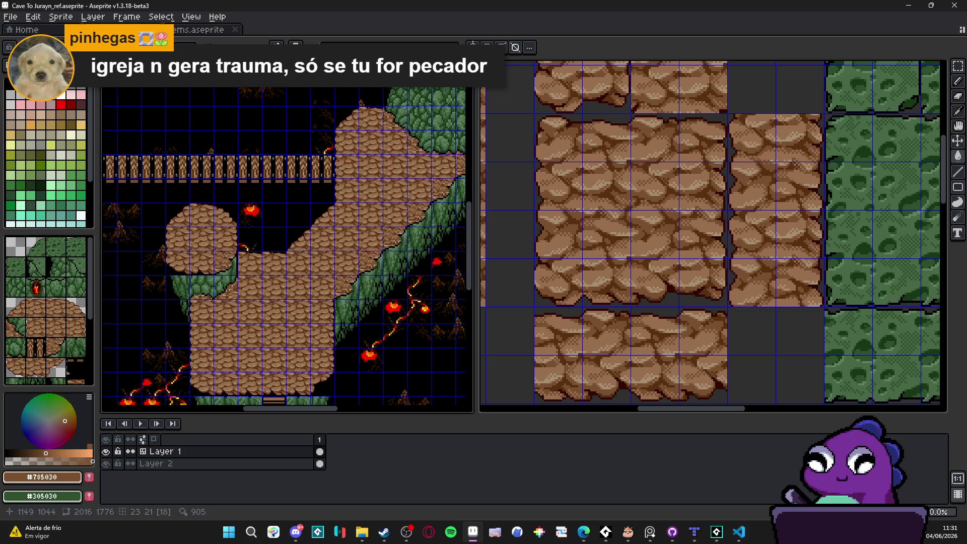
scroll(333, 292, down, 1)
scroll(305, 272, up, 1)
key(ctrl+s)
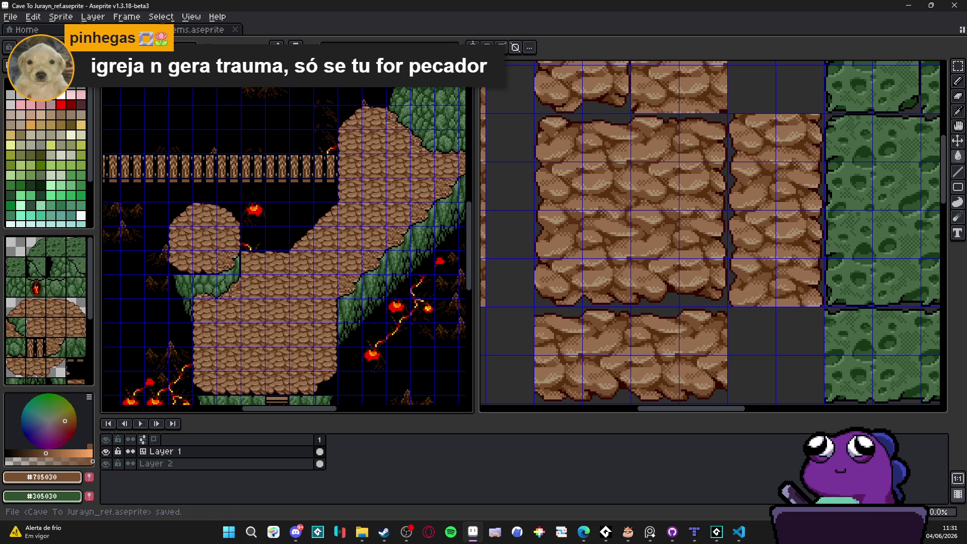
Switch to the Rectangular Marquee and shift the view left.
key(m)
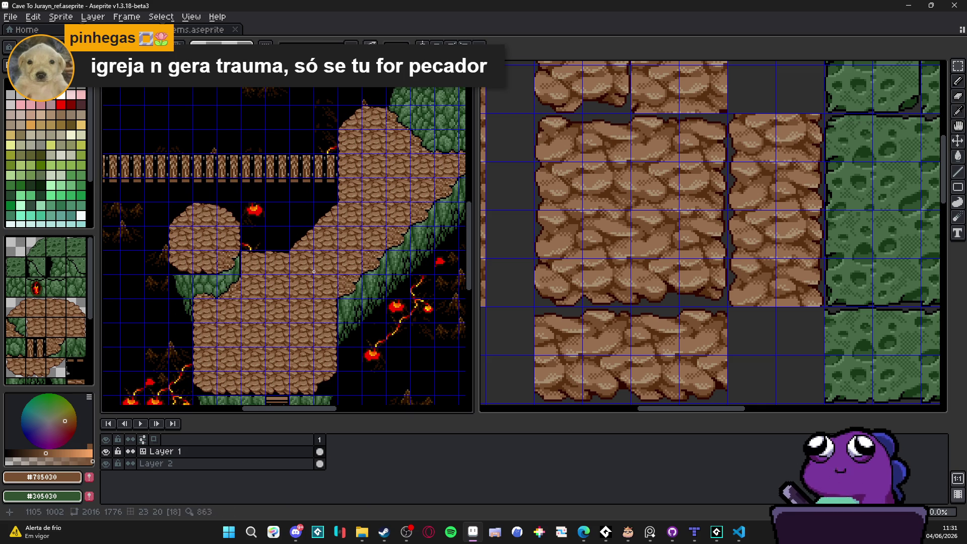
scroll(239, 255, up, 1)
scroll(240, 256, down, 1)
scroll(239, 256, left, 3)
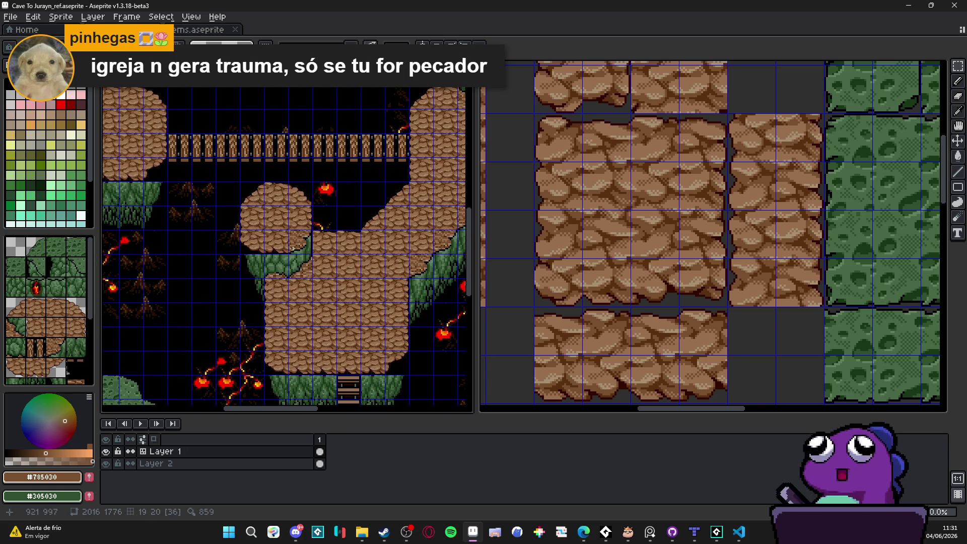
Clear one tile-sized square of the canvas to black.
drag(302, 246, 295, 234)
key(Delete)
scroll(384, 341, up, 2)
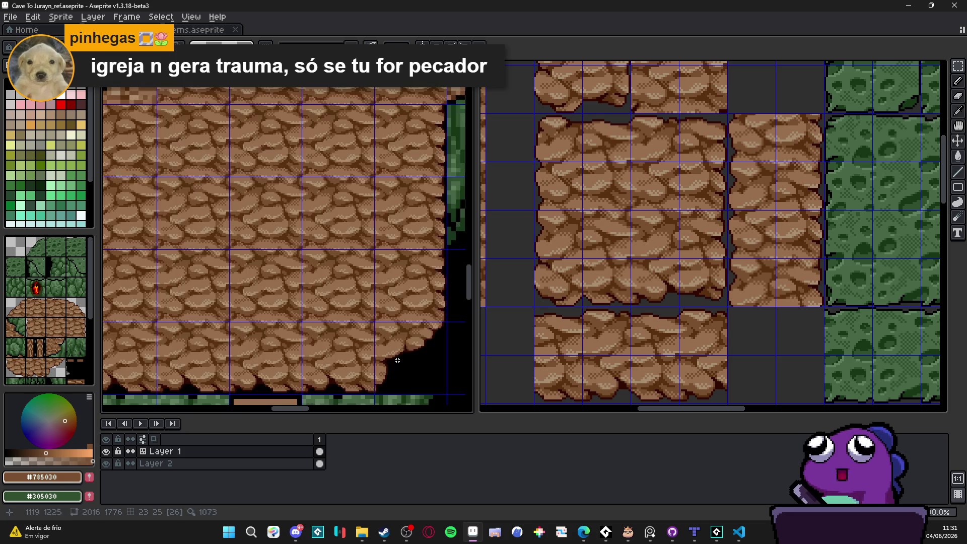
scroll(304, 218, up, 3)
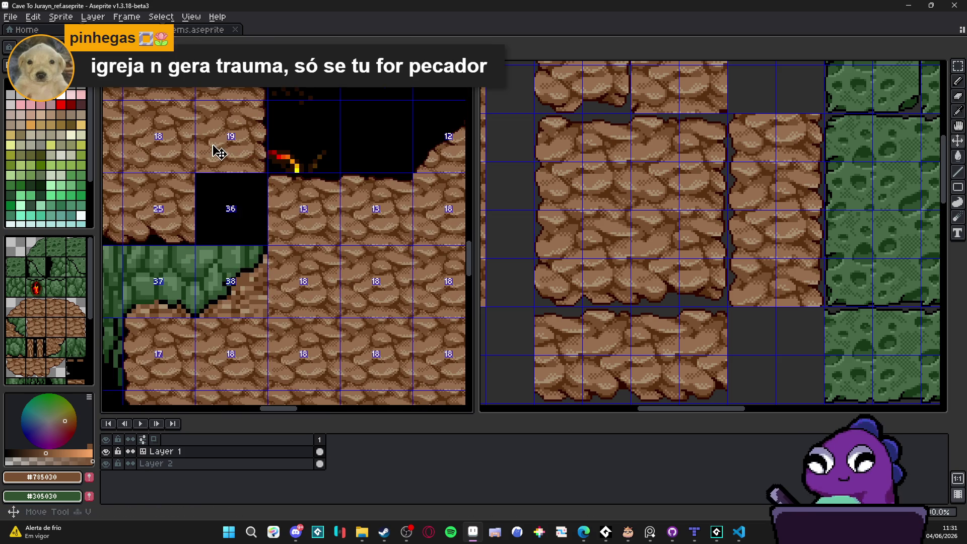
Move a selected block of rock over the black hole and commit it.
drag(248, 202, 322, 278)
scroll(259, 222, up, 2)
drag(407, 322, 301, 262)
key(Return)
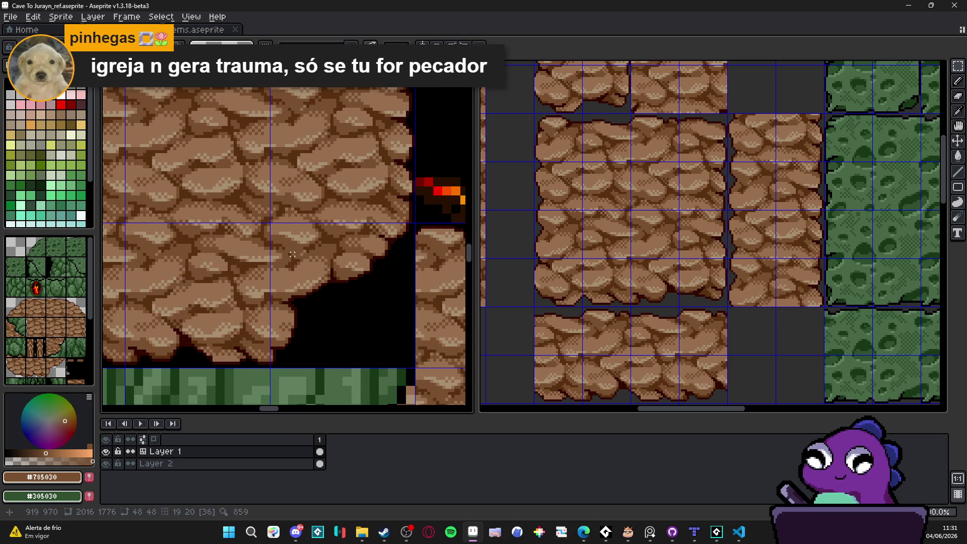
Clear the tile beside the green slope and its up-right neighbour to black.
scroll(326, 284, down, 6)
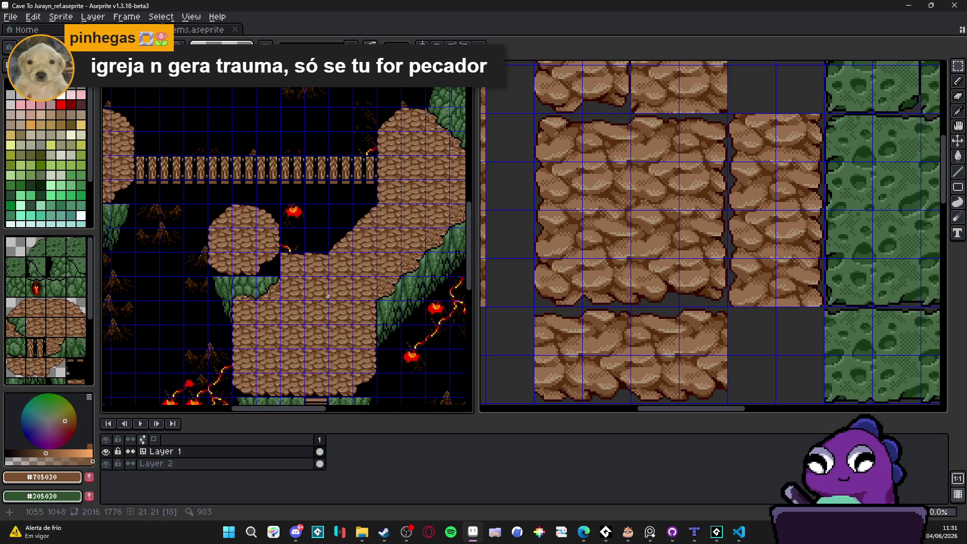
scroll(318, 287, down, 2)
scroll(307, 291, up, 3)
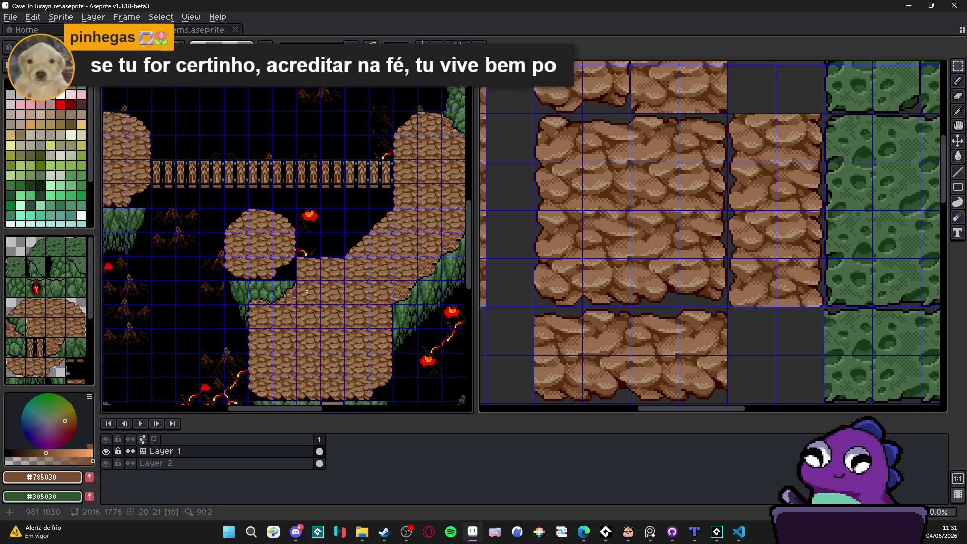
scroll(310, 290, right, 3)
scroll(310, 291, down, 2)
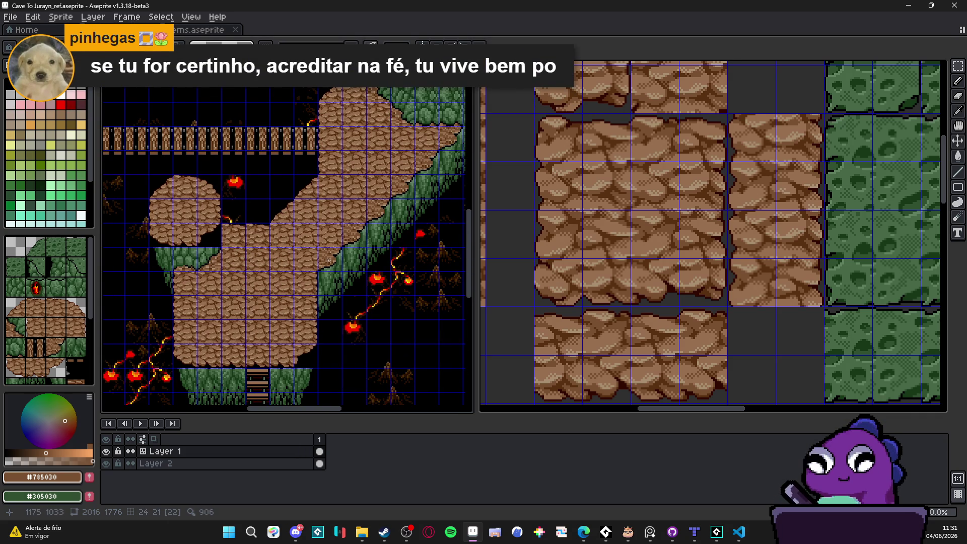
scroll(334, 257, up, 4)
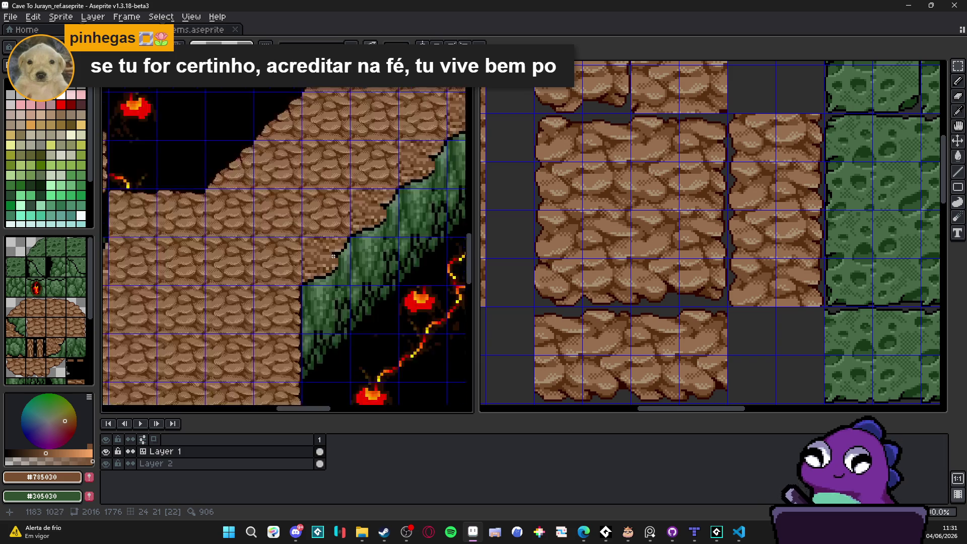
click(335, 256)
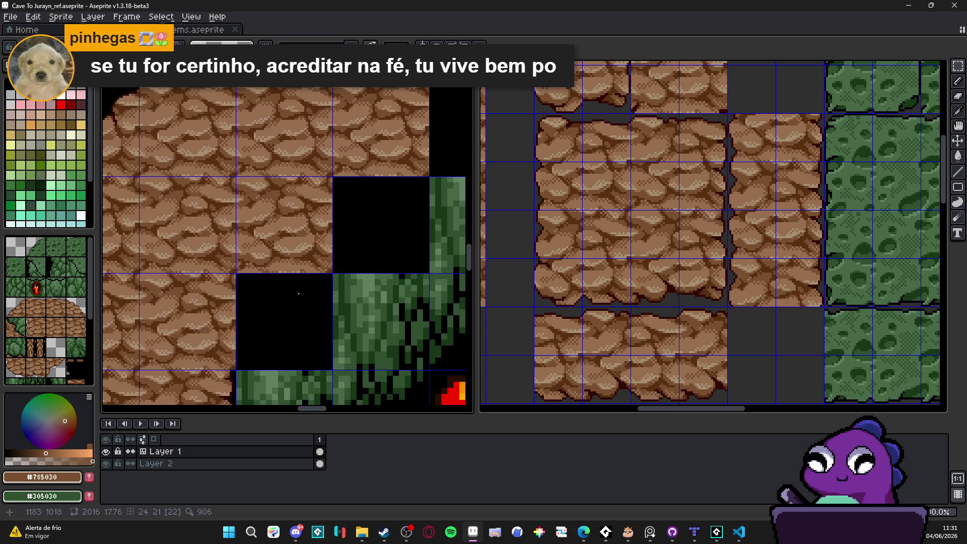
scroll(335, 256, up, 1)
Paste the copied rock piece into the cleared black tile and commit it.
key(ctrl+v)
mouse_move(168, 220)
mouse_down()
mouse_move(320, 350)
mouse_move(313, 325)
mouse_up()
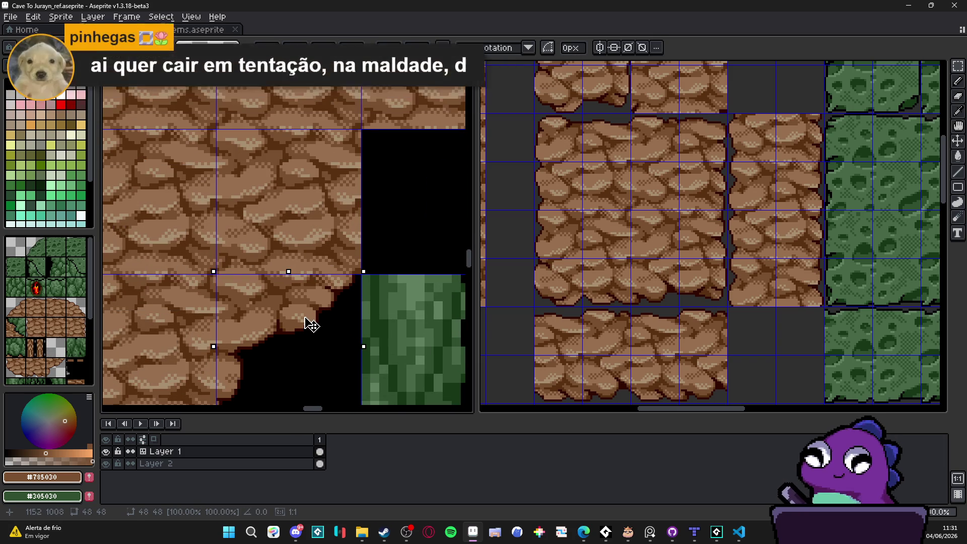
key(Return)
scroll(309, 317, down, 5)
Hide the tile grid and pan down to inspect the lower part of the map.
key(ctrl+apostrophe)
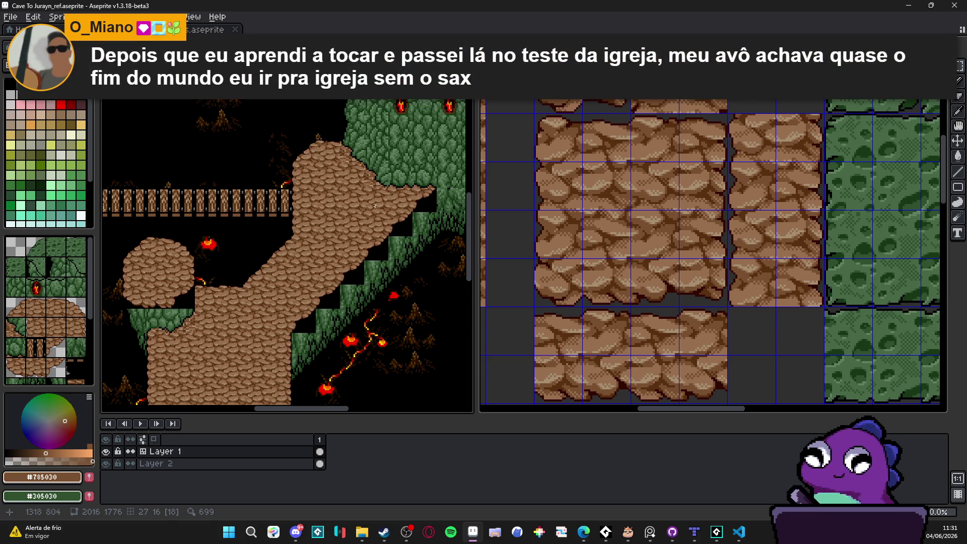
scroll(375, 206, up, 2)
scroll(388, 196, down, 4)
scroll(398, 186, up, 4)
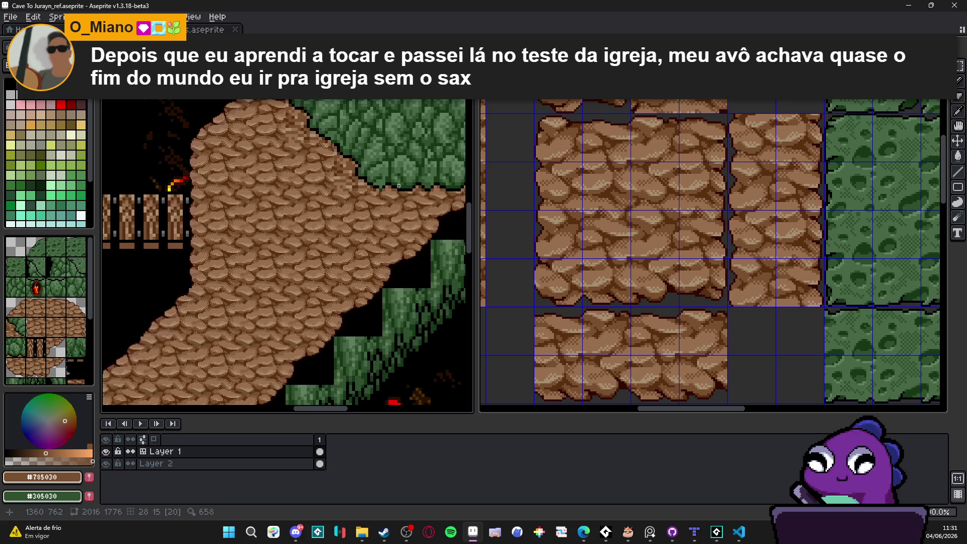
scroll(398, 185, down, 2)
scroll(396, 186, up, 2)
scroll(395, 186, down, 2)
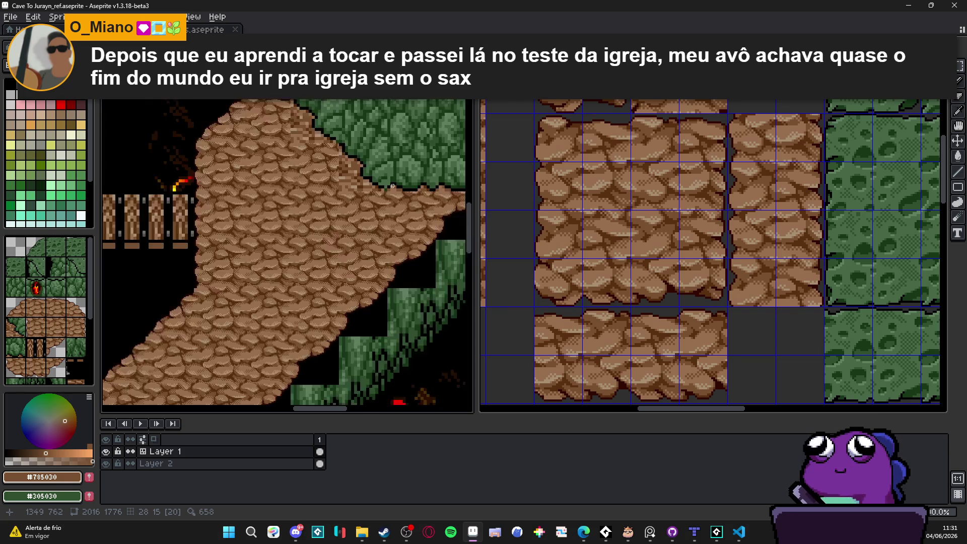
drag(330, 191, 348, 216)
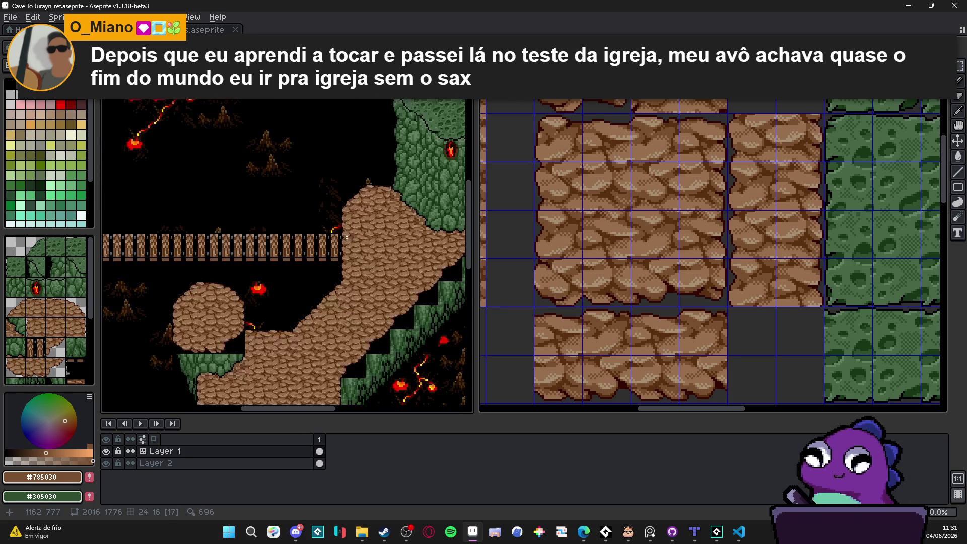
mouse_move(326, 302)
mouse_down()
mouse_move(315, 198)
mouse_move(353, 254)
mouse_move(298, 184)
mouse_move(316, 164)
mouse_up()
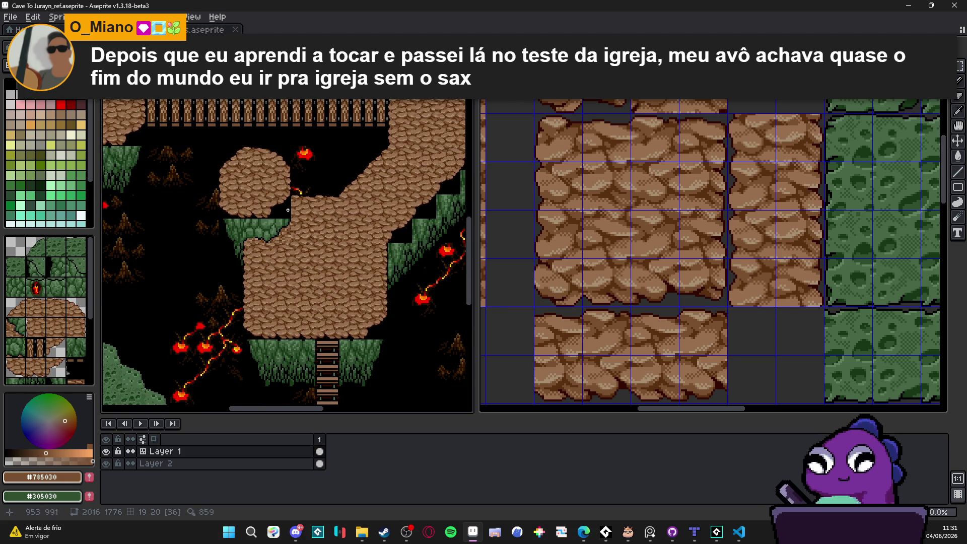
scroll(228, 222, down, 2)
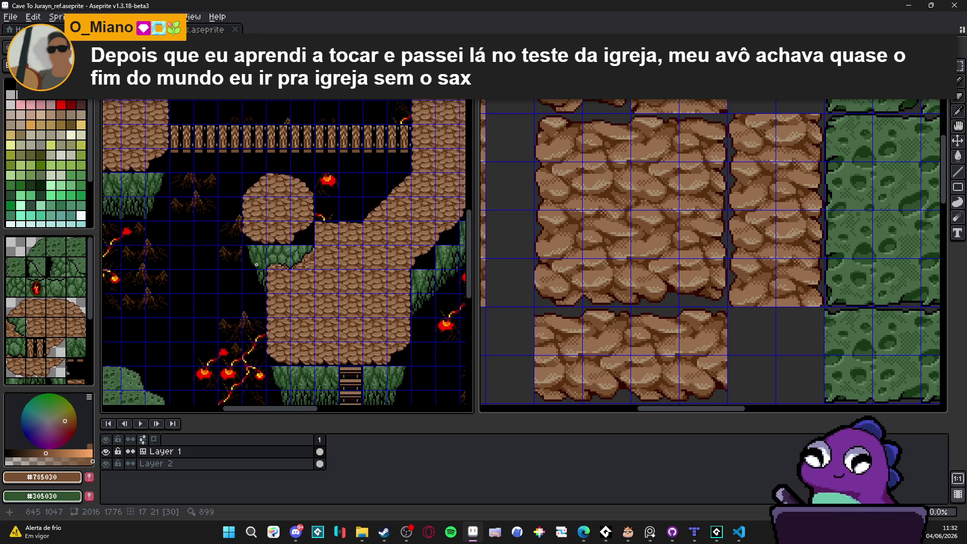
scroll(271, 257, up, 2)
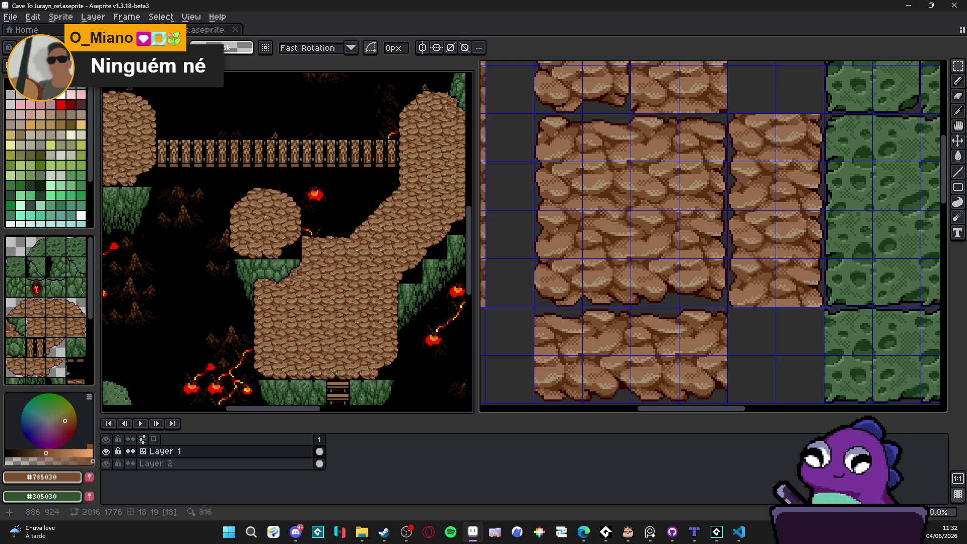
Toggle the grid off again and pan across the wide cave map to its right side.
scroll(341, 309, down, 3)
key(ctrl+apostrophe)
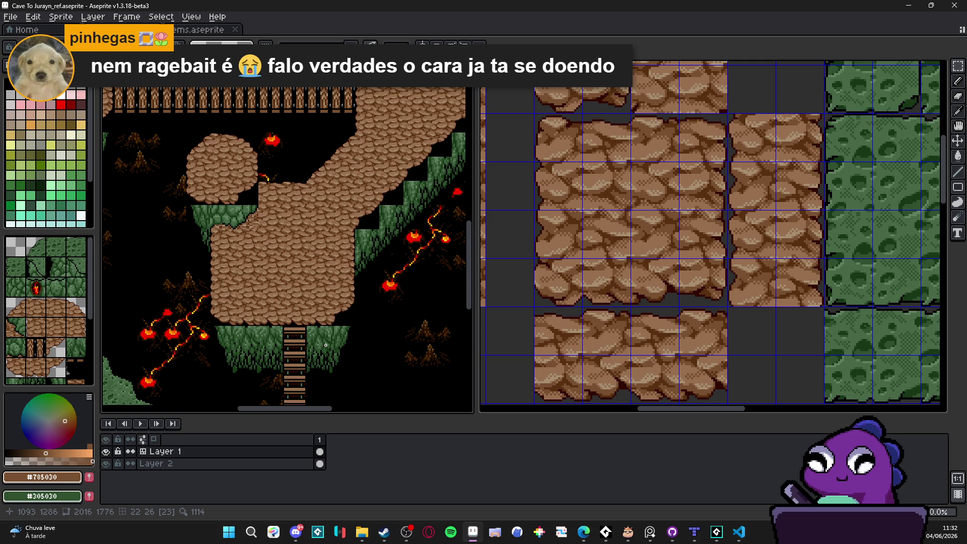
scroll(321, 344, down, 2)
scroll(265, 343, up, 2)
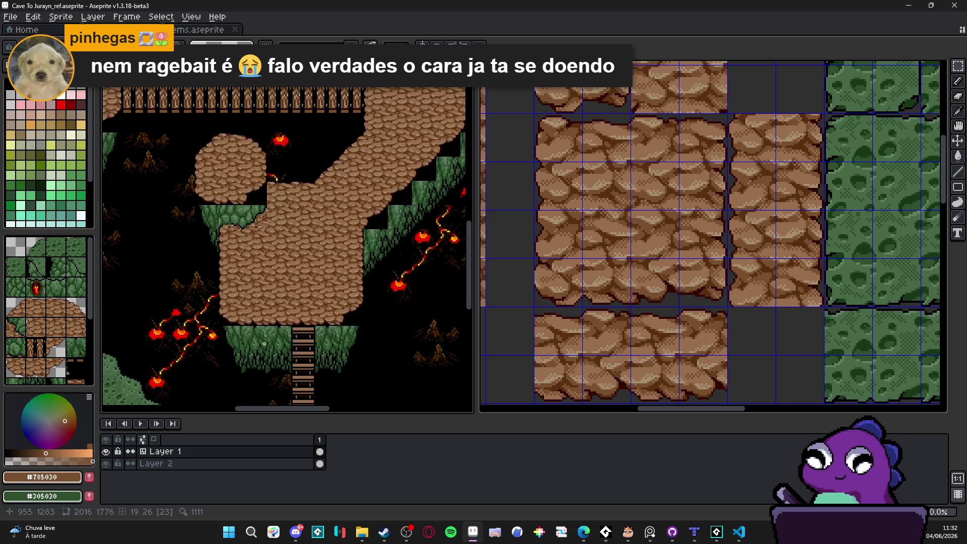
scroll(265, 344, down, 2)
scroll(228, 265, up, 2)
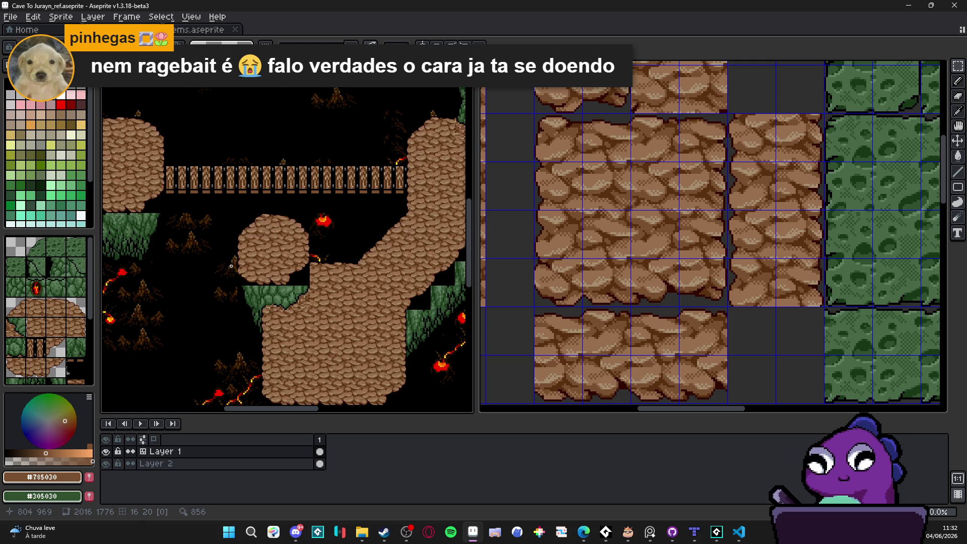
scroll(231, 266, down, 2)
scroll(197, 234, up, 3)
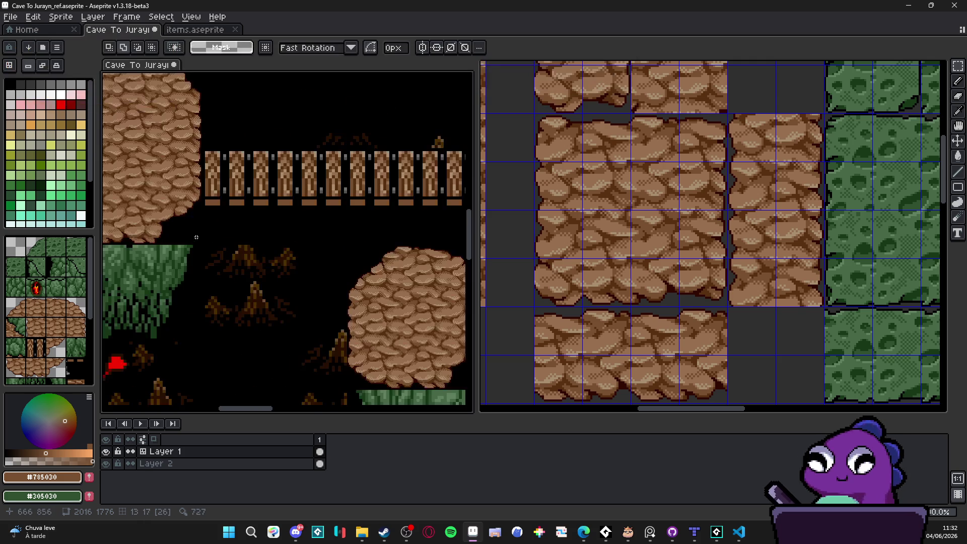
scroll(196, 236, down, 3)
mouse_move(196, 236)
mouse_down()
mouse_move(372, 240)
mouse_move(352, 237)
mouse_up()
scroll(353, 236, up, 3)
scroll(344, 233, down, 3)
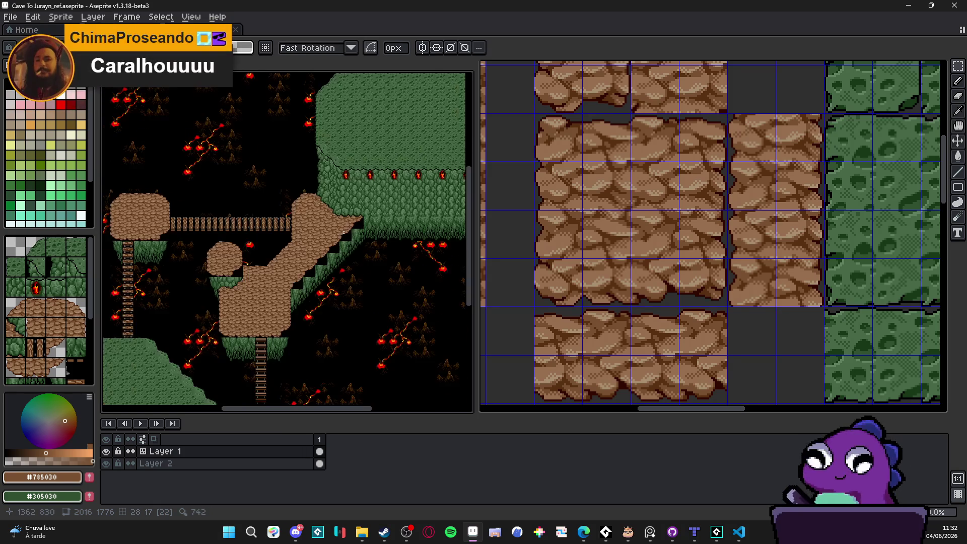
scroll(339, 230, up, 3)
scroll(276, 216, down, 2)
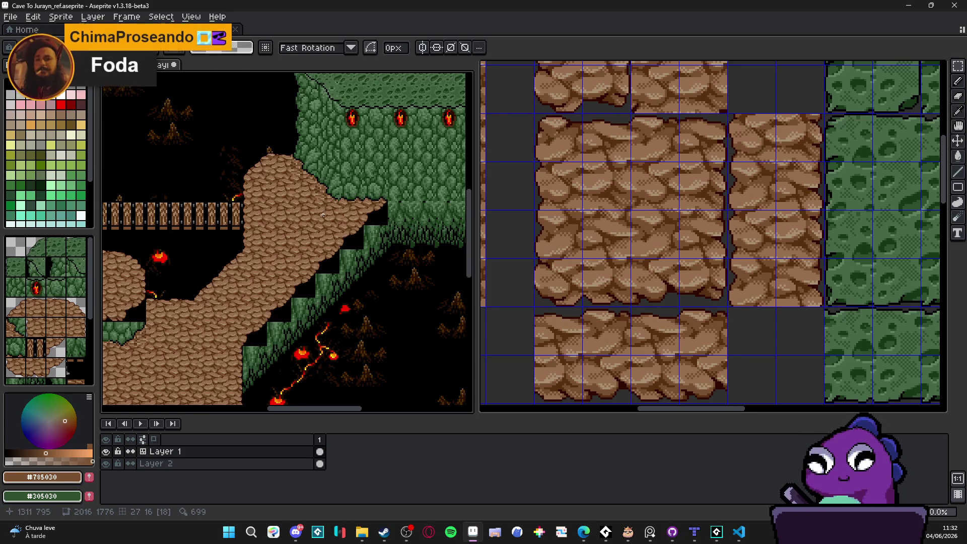
scroll(276, 216, down, 2)
scroll(199, 282, up, 1)
drag(199, 282, 242, 274)
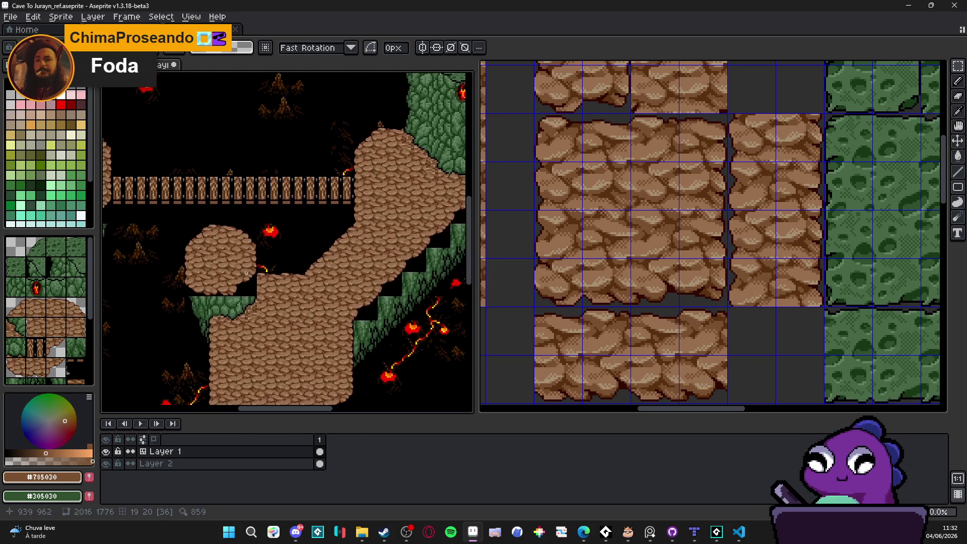
scroll(241, 274, down, 1)
scroll(141, 258, up, 1)
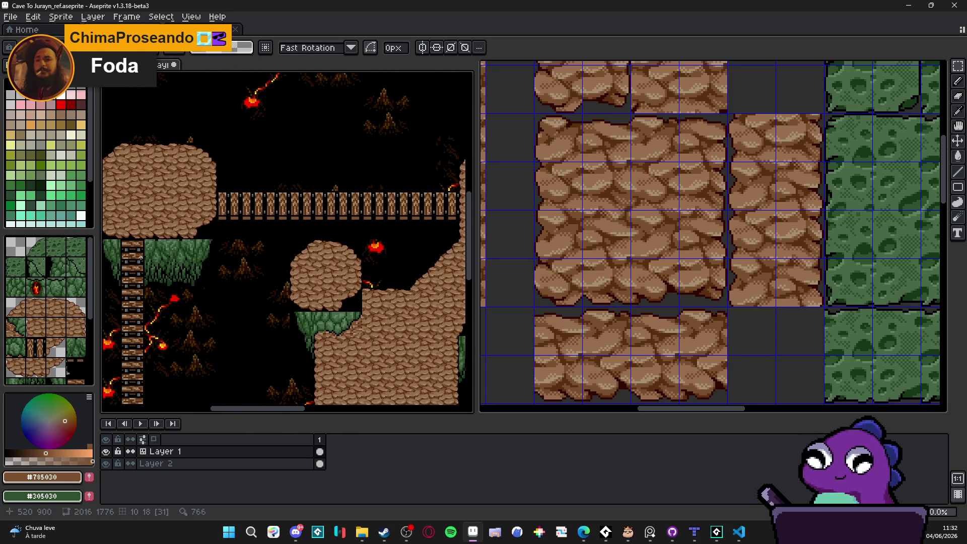
scroll(141, 258, down, 1)
scroll(326, 214, up, 2)
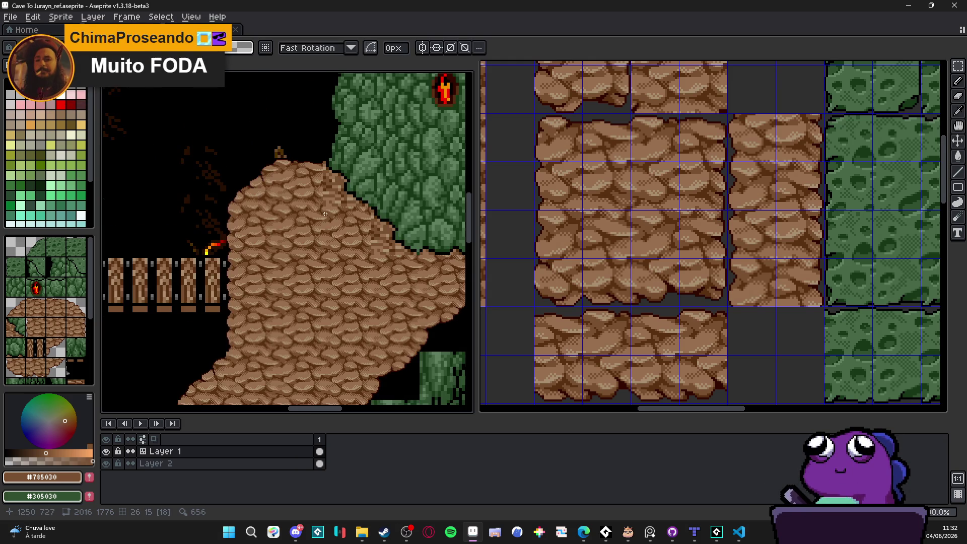
scroll(325, 214, down, 1)
scroll(324, 214, up, 1)
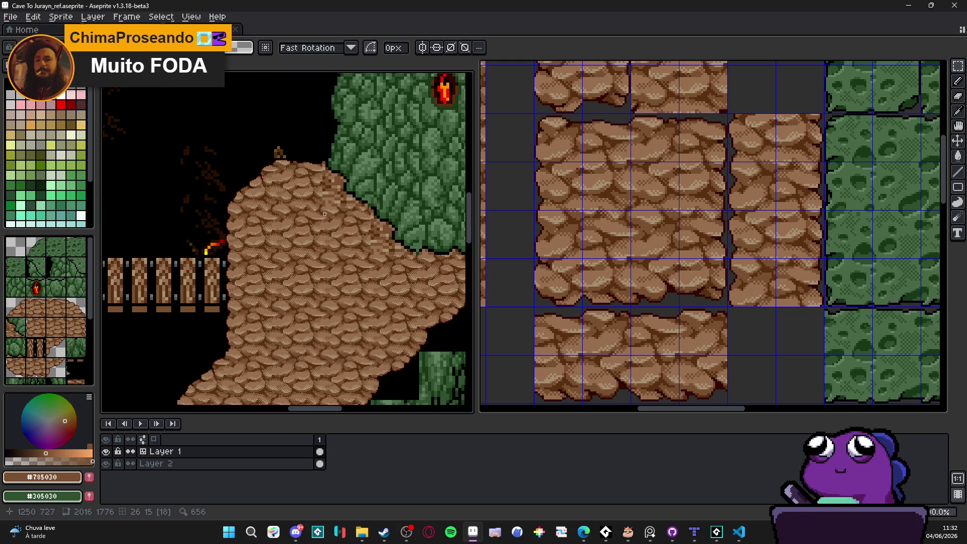
scroll(329, 200, down, 1)
scroll(329, 200, down, 1)
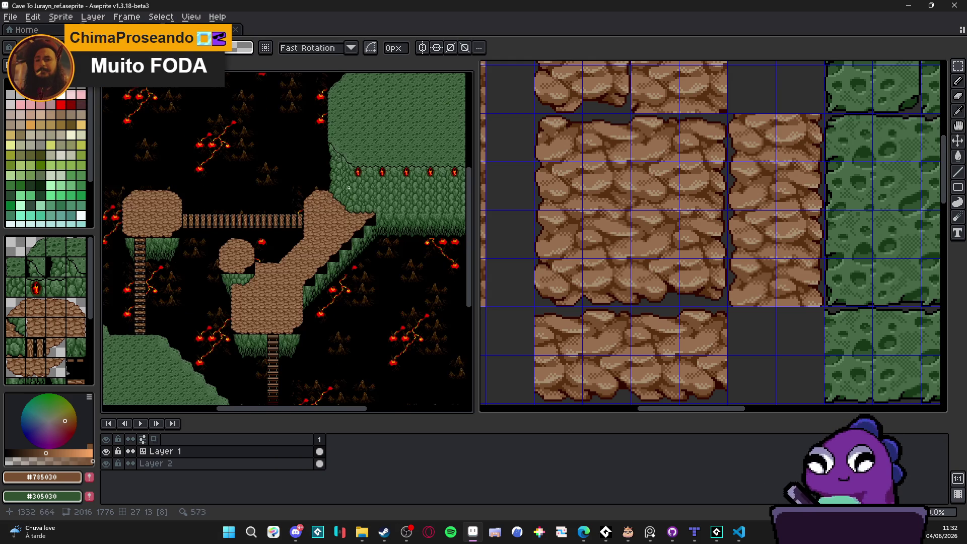
scroll(330, 200, up, 1)
scroll(329, 200, down, 1)
scroll(308, 167, up, 1)
scroll(327, 163, down, 1)
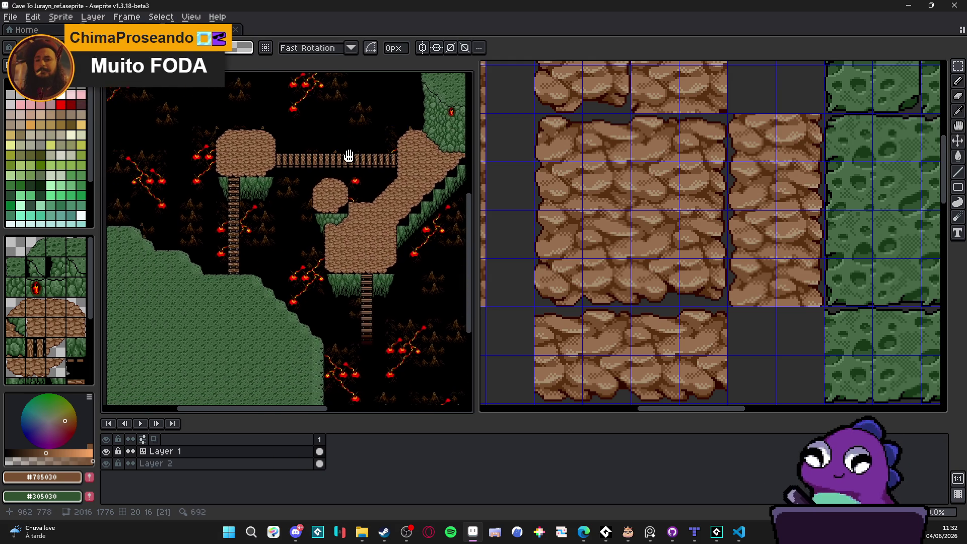
scroll(198, 248, up, 1)
Pan to the upper-right mossy wall tiles and zoom to inspect them.
drag(198, 248, 151, 279)
scroll(614, 196, down, 1)
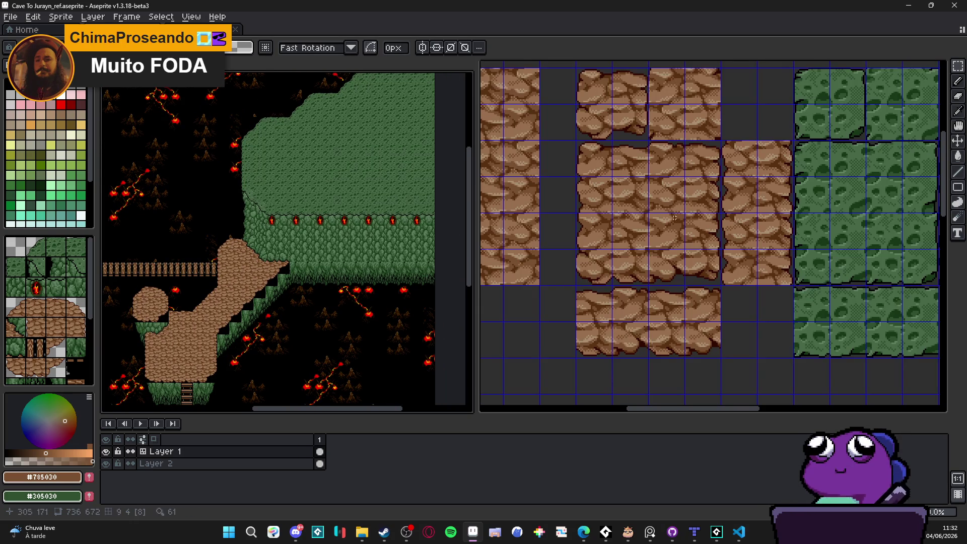
scroll(330, 186, up, 2)
scroll(282, 226, down, 2)
scroll(218, 163, up, 1)
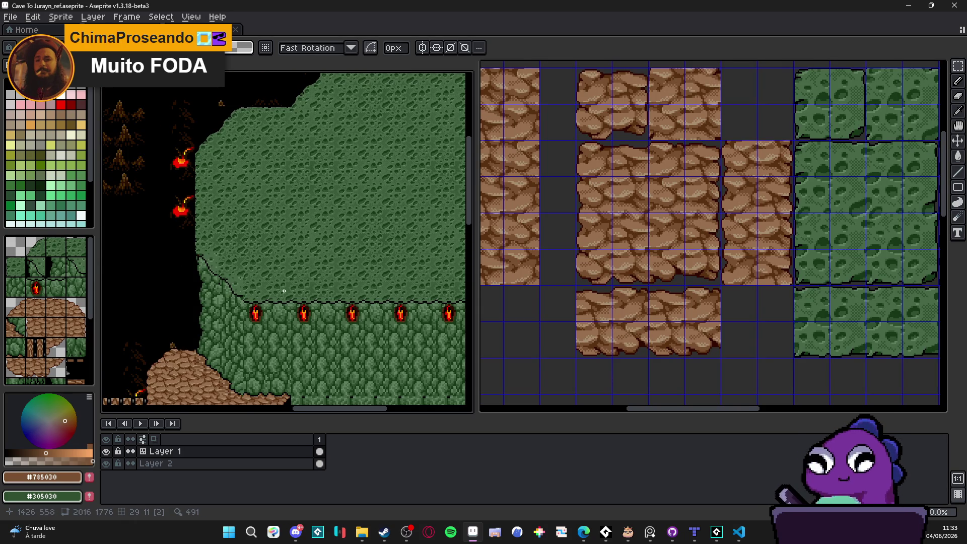
scroll(266, 314, down, 1)
Inspect the large green wall and torch area, then save Cave To Jurayn_ref.aseprite.
drag(266, 314, 288, 255)
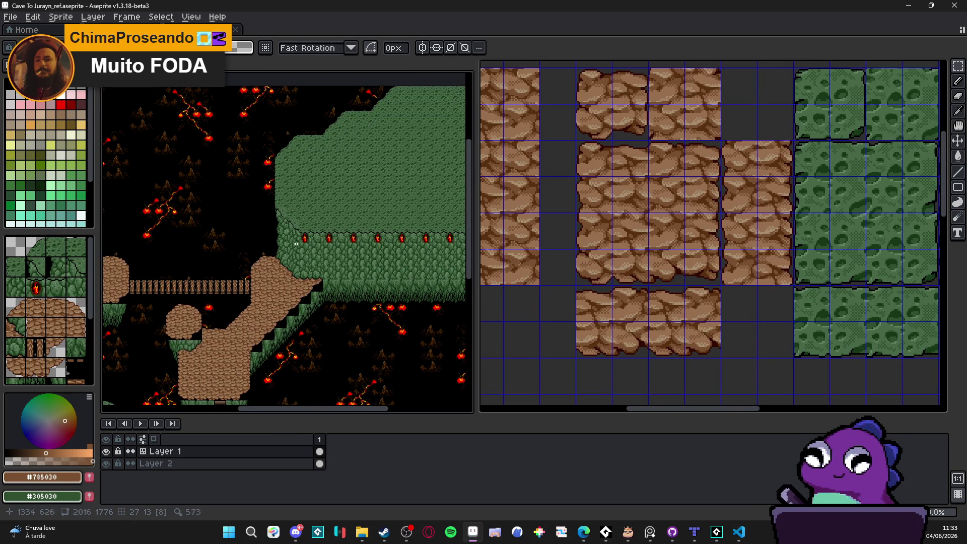
scroll(346, 245, up, 3)
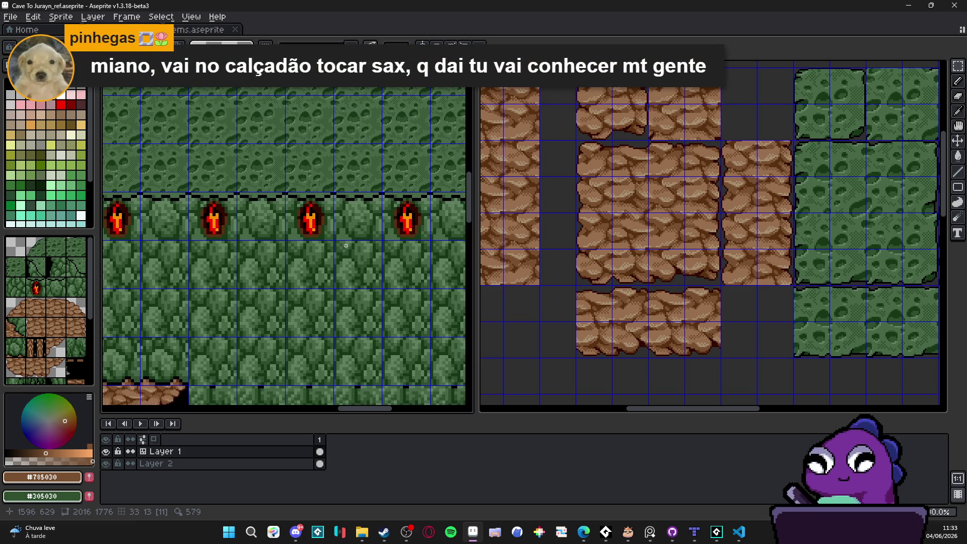
scroll(345, 245, down, 2)
scroll(313, 303, up, 3)
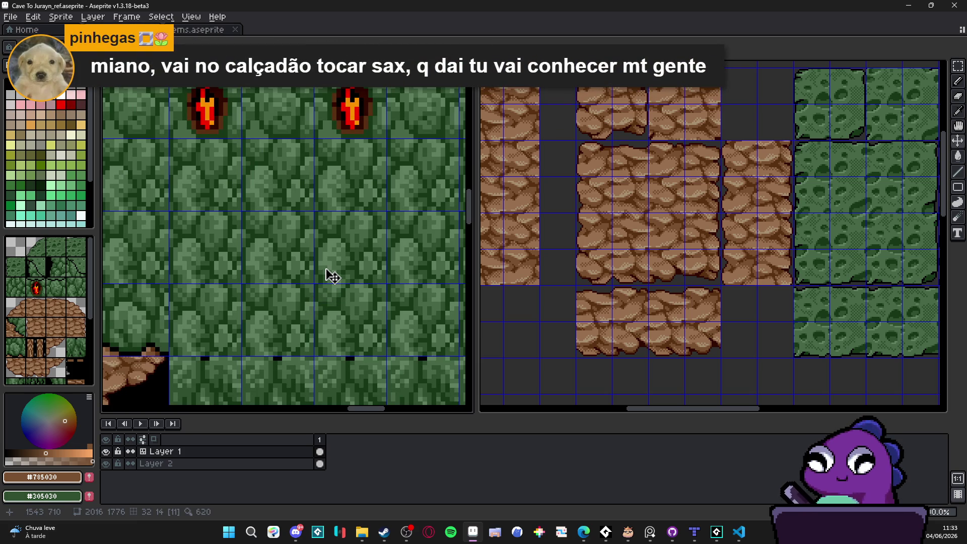
scroll(332, 275, down, 1)
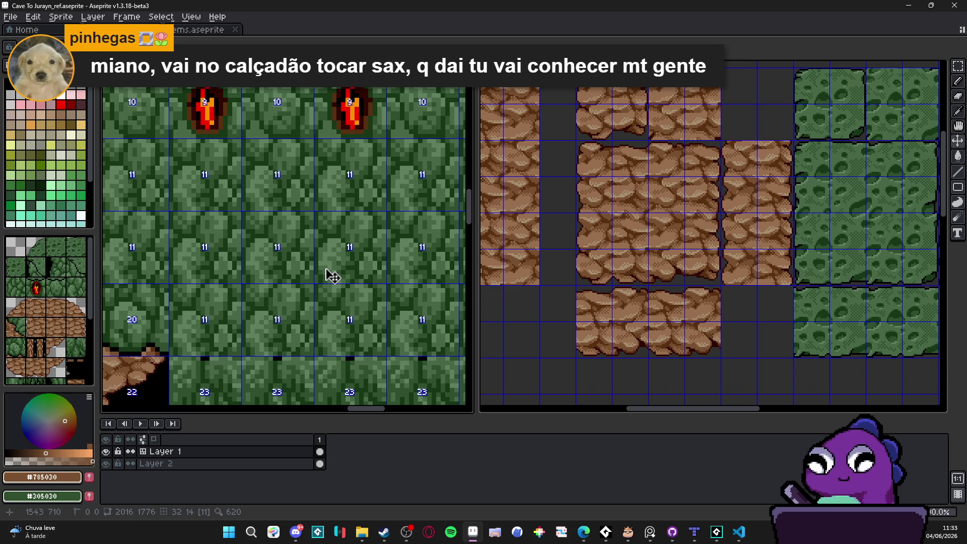
scroll(333, 276, up, 1)
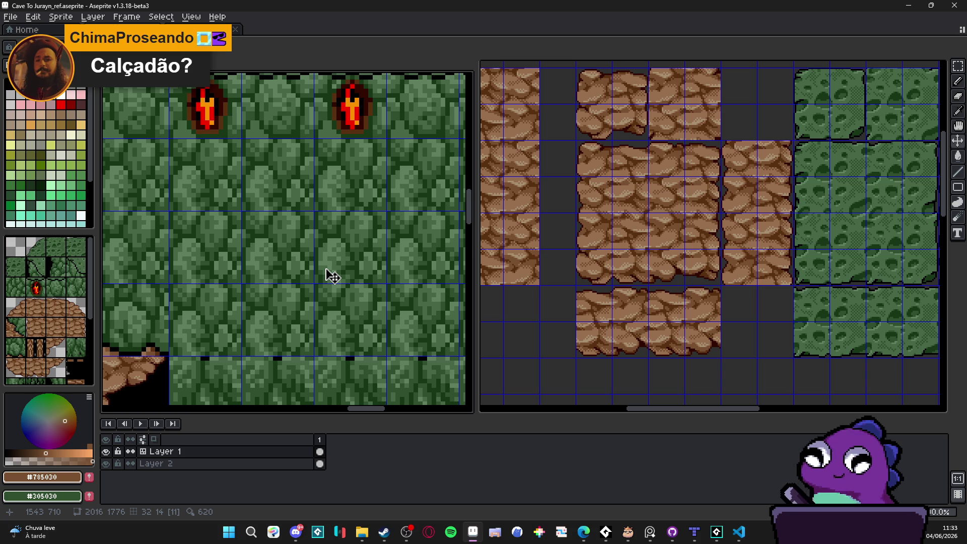
scroll(332, 276, down, 3)
scroll(333, 276, down, 2)
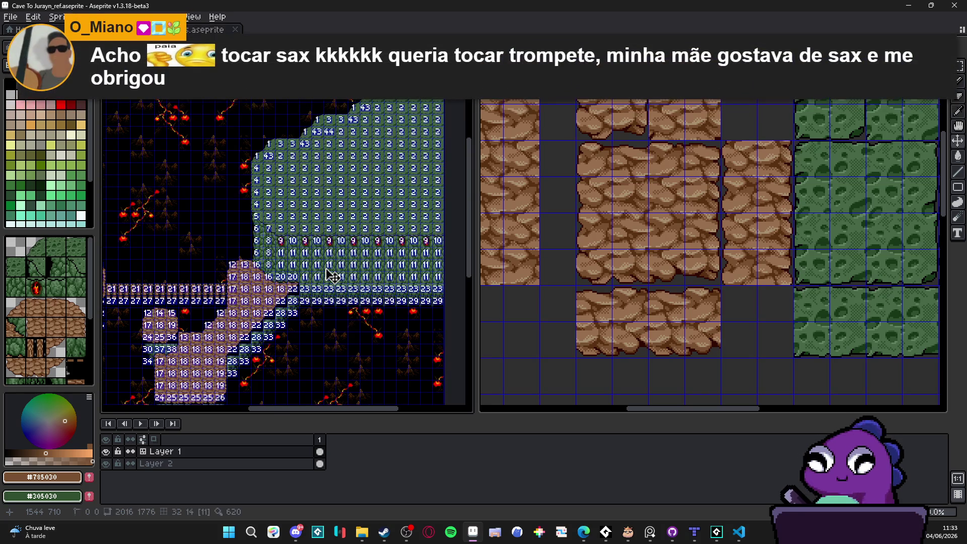
key(ctrl+s)
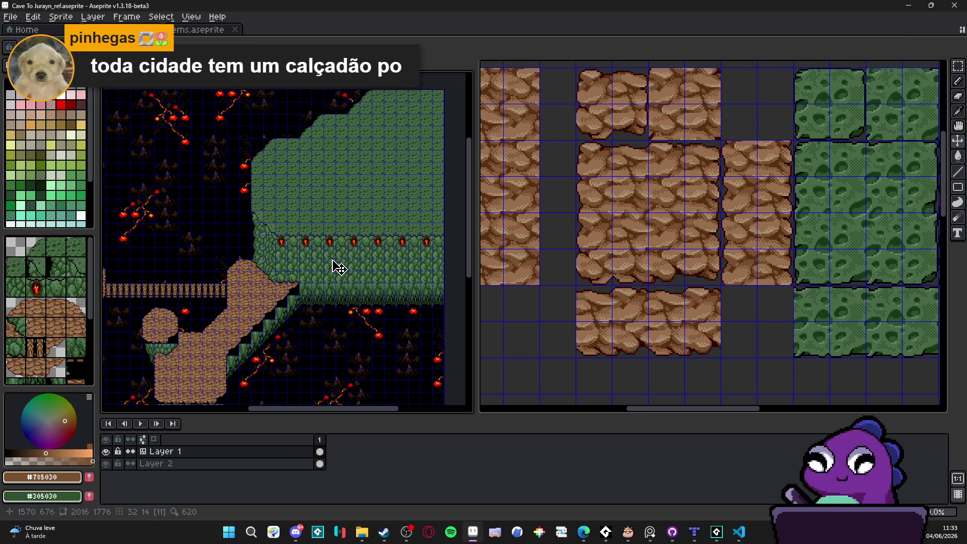
Select a single mossy stone wall tile, undoing an accidental erase of the wall rows.
scroll(335, 268, up, 5)
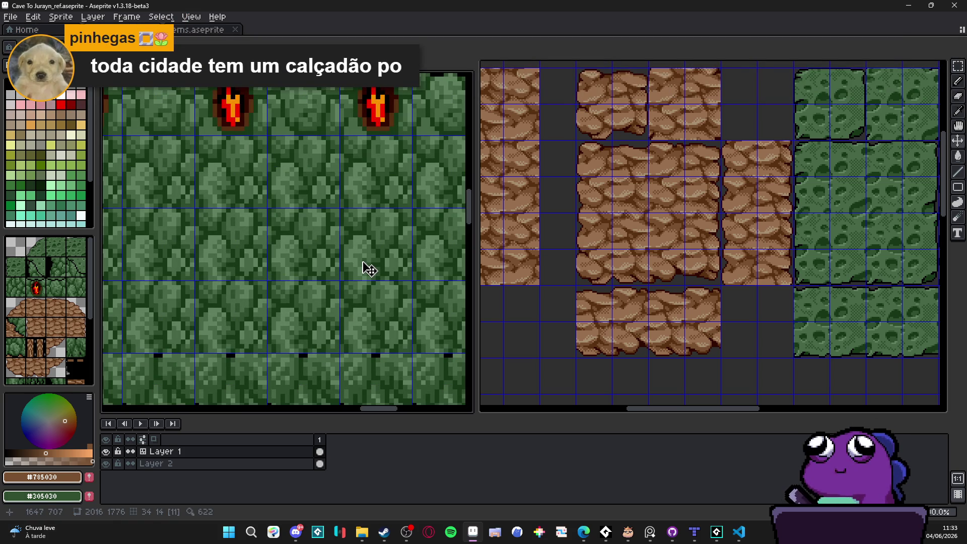
key(m)
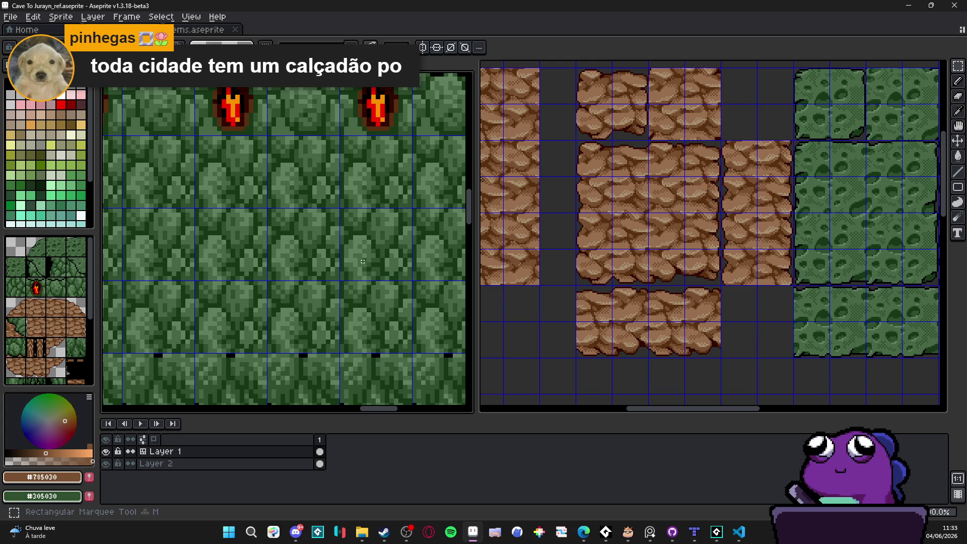
key(Delete)
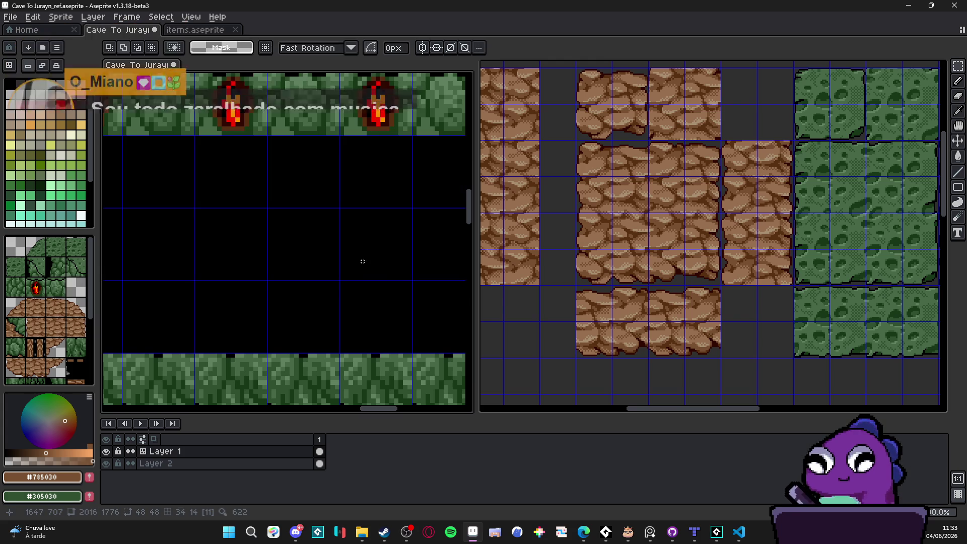
key(ctrl+z)
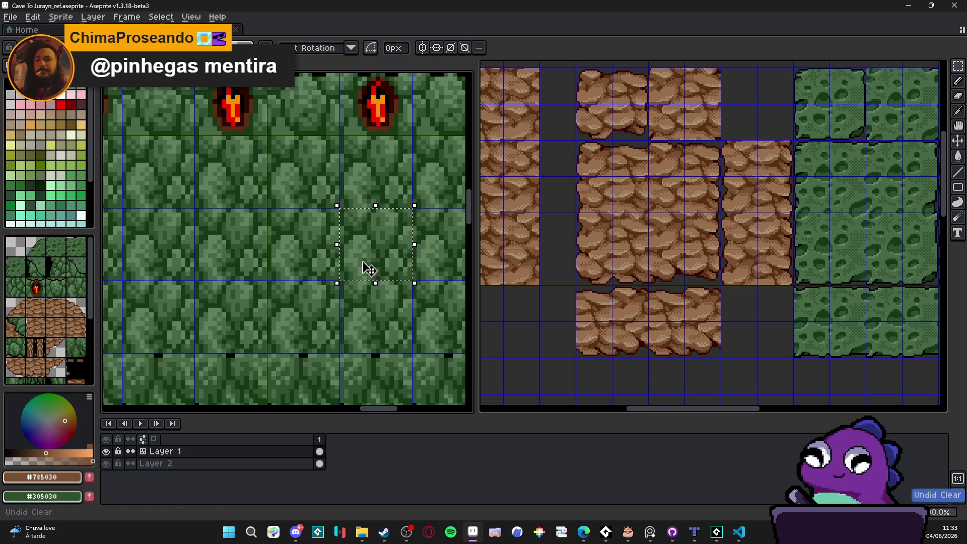
click(297, 276)
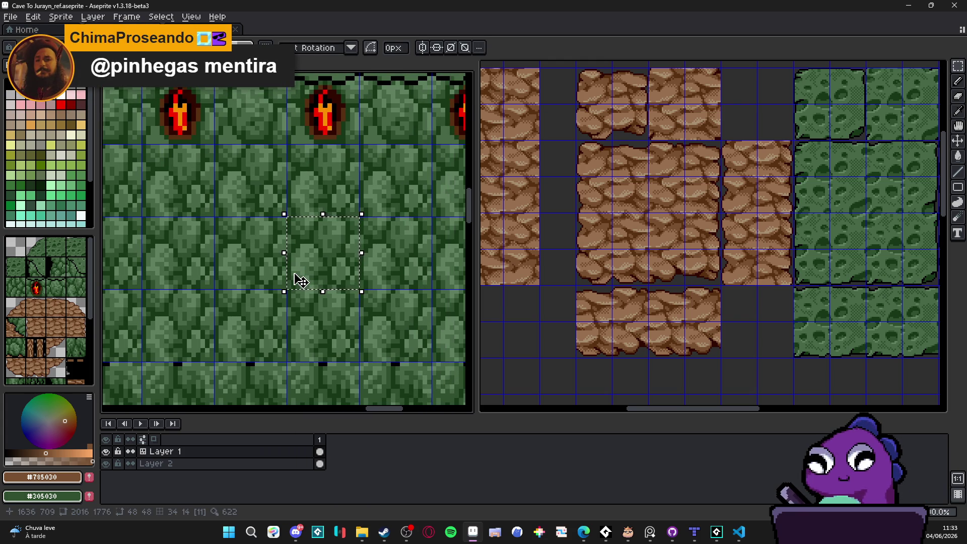
Zoom in on the tile and pick its mid green #485848 as the drawing colour.
scroll(334, 245, up, 2)
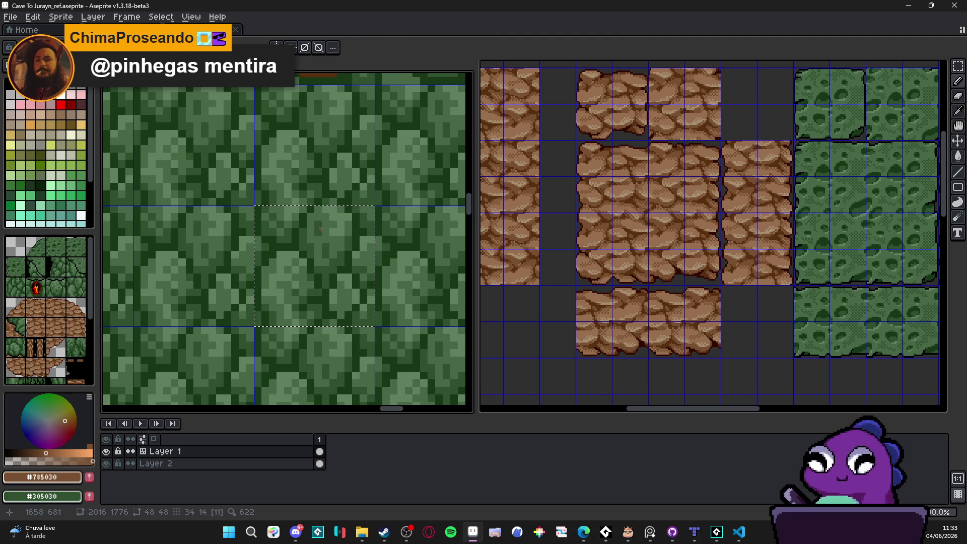
scroll(333, 232, down, 2)
scroll(336, 235, up, 2)
scroll(336, 235, down, 6)
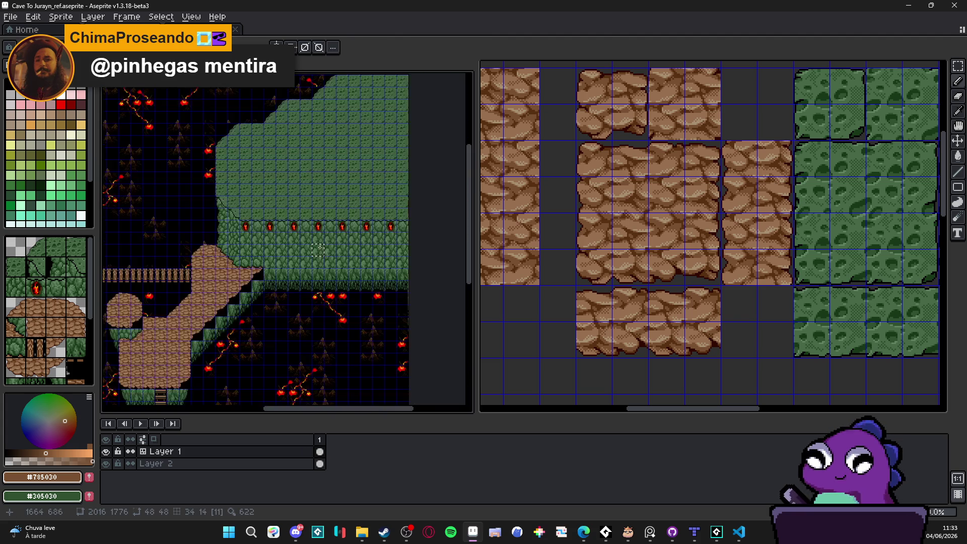
scroll(319, 207, up, 4)
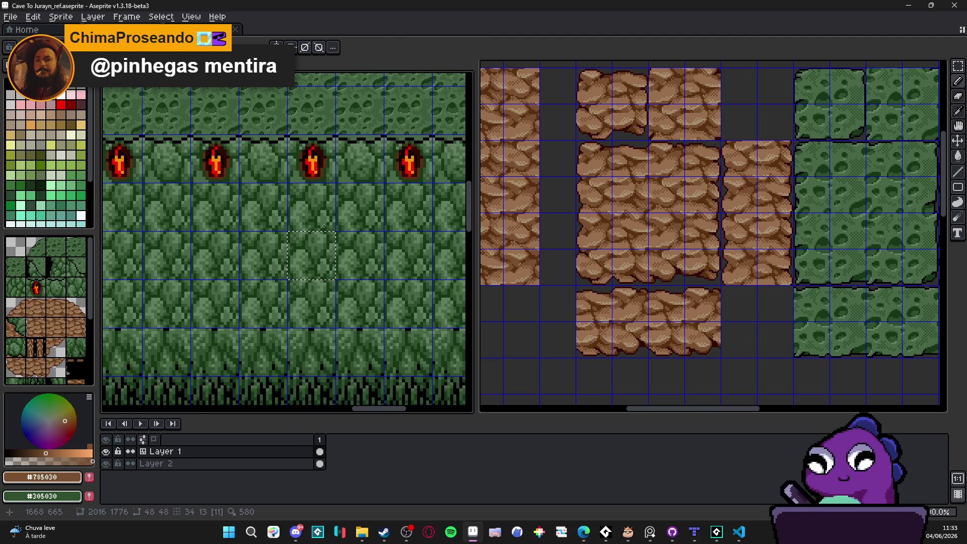
scroll(319, 238, up, 3)
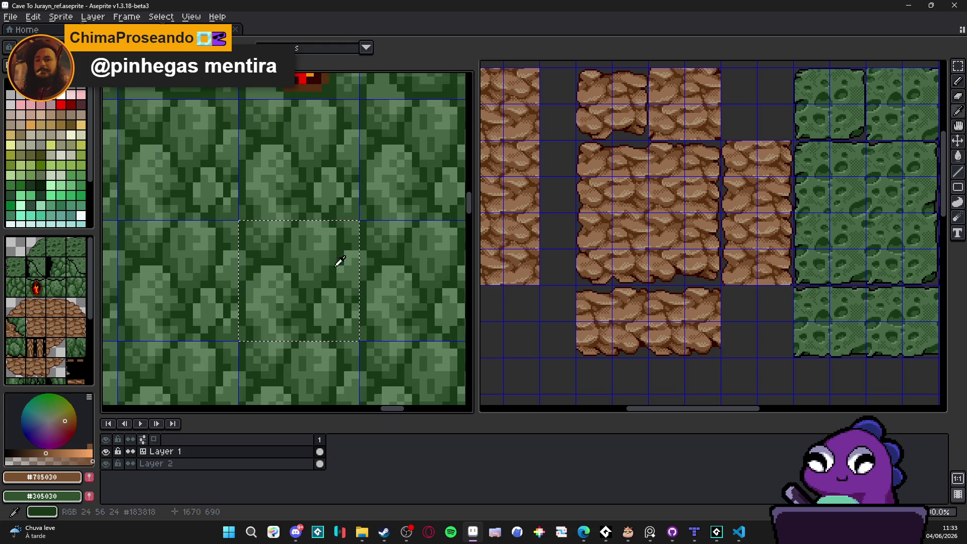
alt+click(321, 255)
Block in the wall tile with flat #485848 green.
mouse_move(322, 237)
mouse_down()
mouse_move(282, 227)
mouse_move(249, 251)
mouse_move(302, 322)
mouse_move(348, 312)
mouse_up()
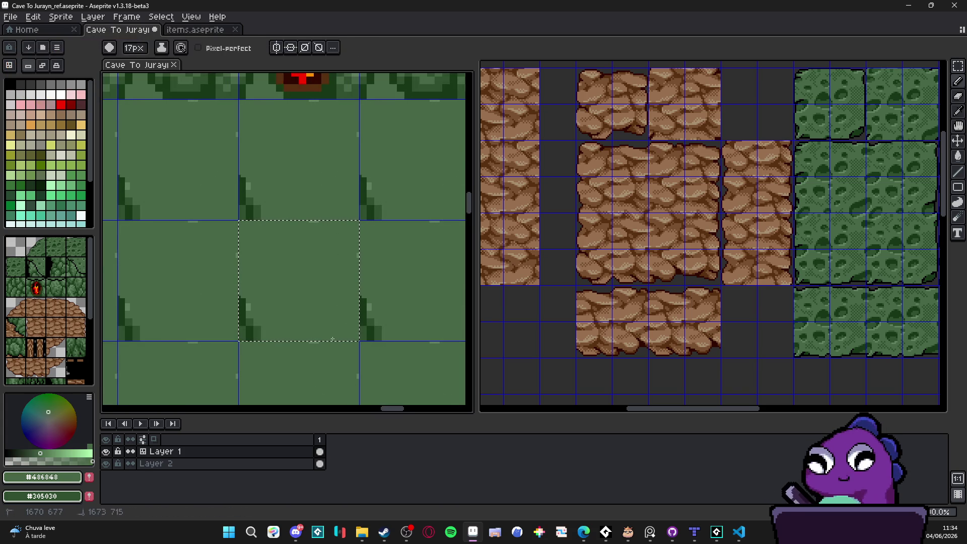
scroll(342, 314, down, 2)
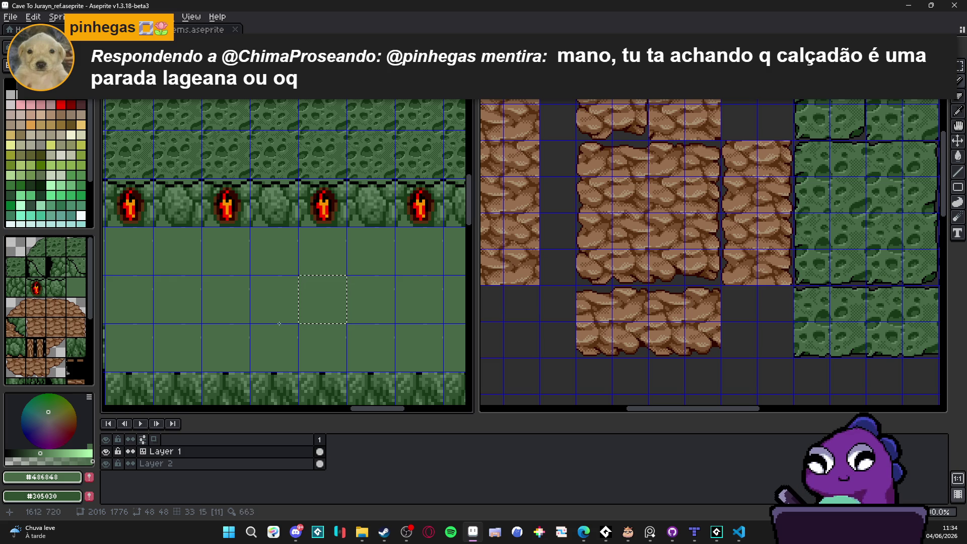
scroll(252, 232, up, 2)
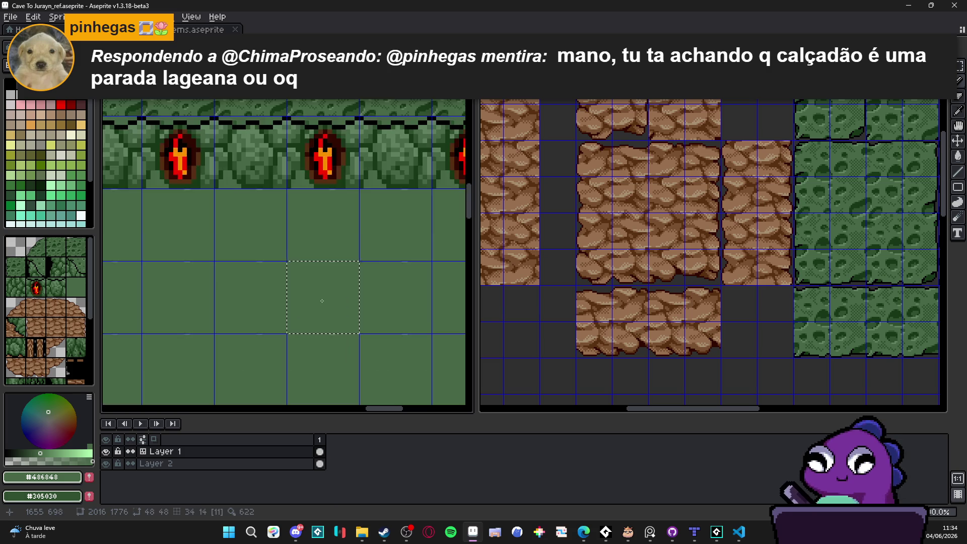
scroll(330, 283, down, 3)
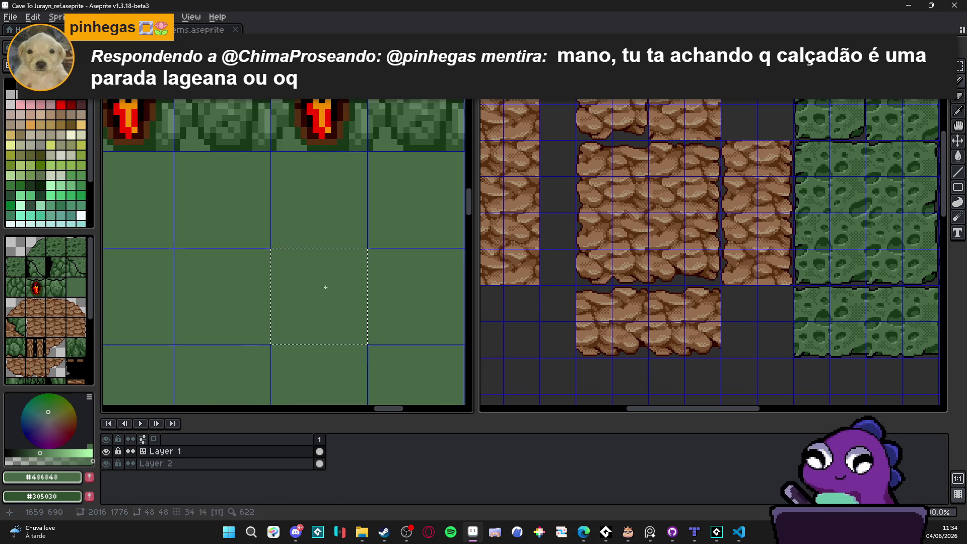
scroll(330, 284, down, 2)
Pan across the cave map, hiding the tile grid and then showing it again with the pencil.
mouse_move(329, 284)
mouse_down()
mouse_move(299, 289)
mouse_move(411, 234)
mouse_up()
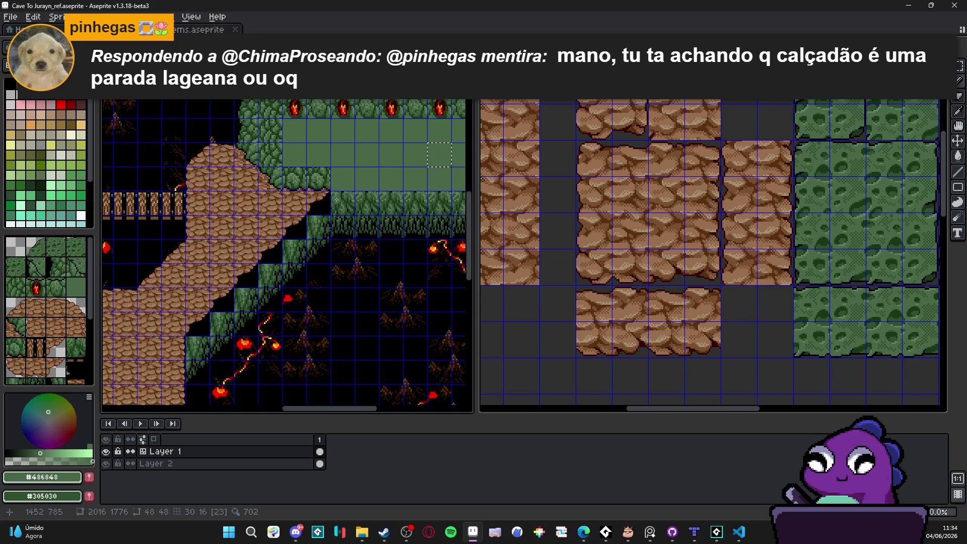
scroll(353, 227, down, 4)
key(ctrl+apostrophe)
scroll(361, 187, left, 2)
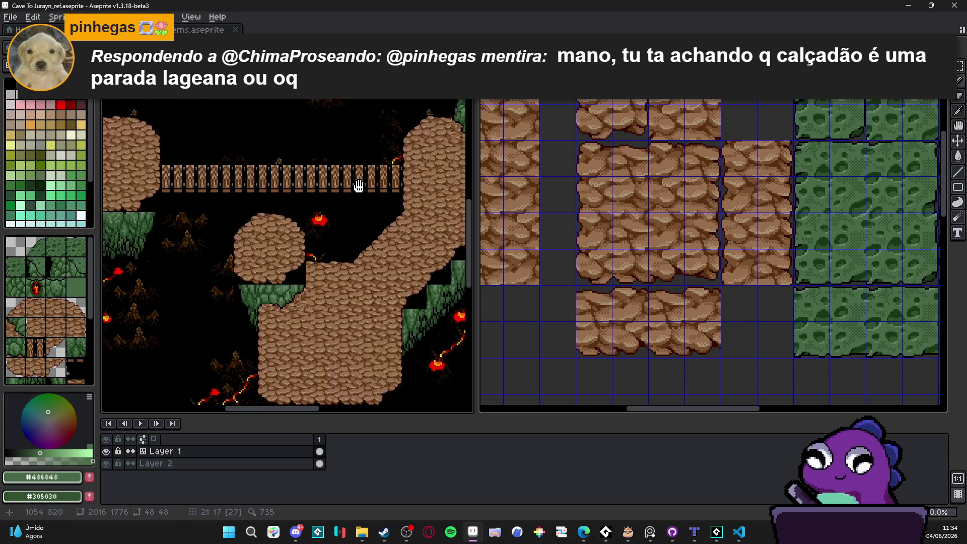
scroll(166, 213, up, 2)
scroll(165, 213, right, 3)
ctrl+scroll(252, 227, up, 2)
scroll(234, 242, right, 3)
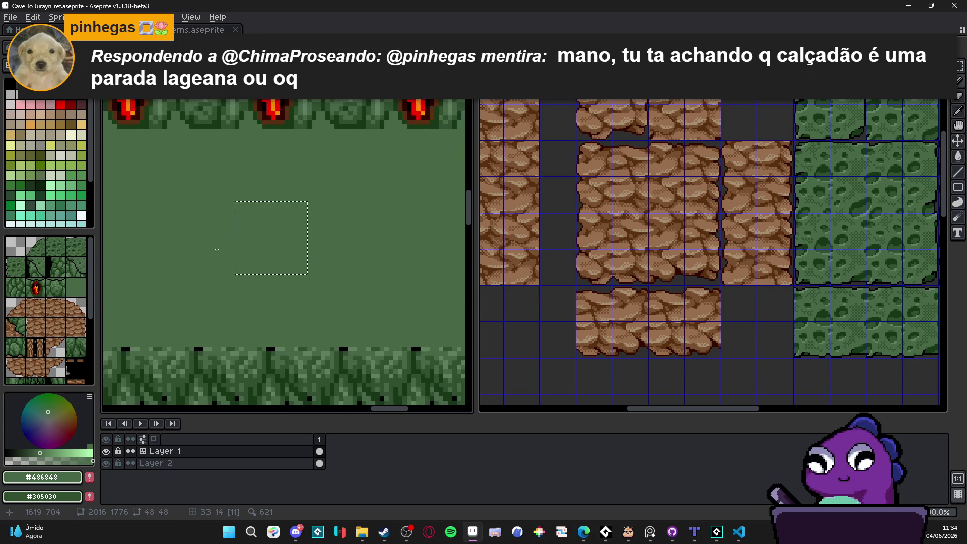
scroll(234, 242, up, 1)
key(ctrl+apostrophe)
scroll(267, 274, down, 2)
scroll(272, 282, up, 3)
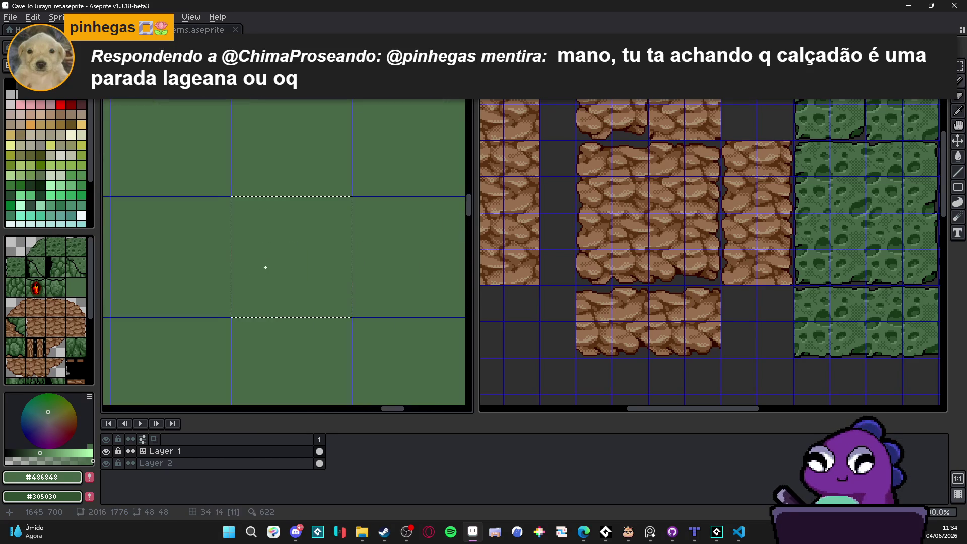
scroll(280, 290, down, 1)
key(b)
scroll(281, 290, up, 1)
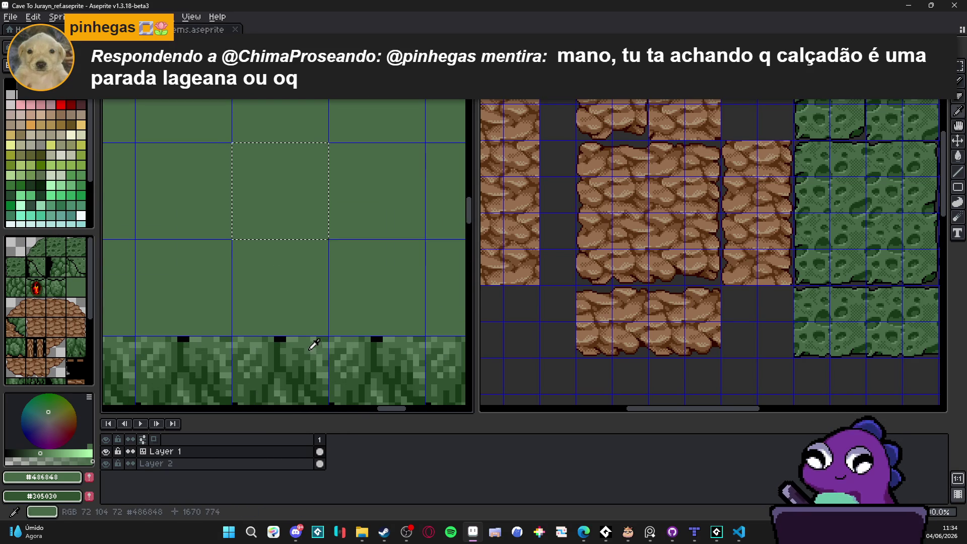
Pick dark green #305030 from the flame row and look around the cave map.
alt+click(303, 352)
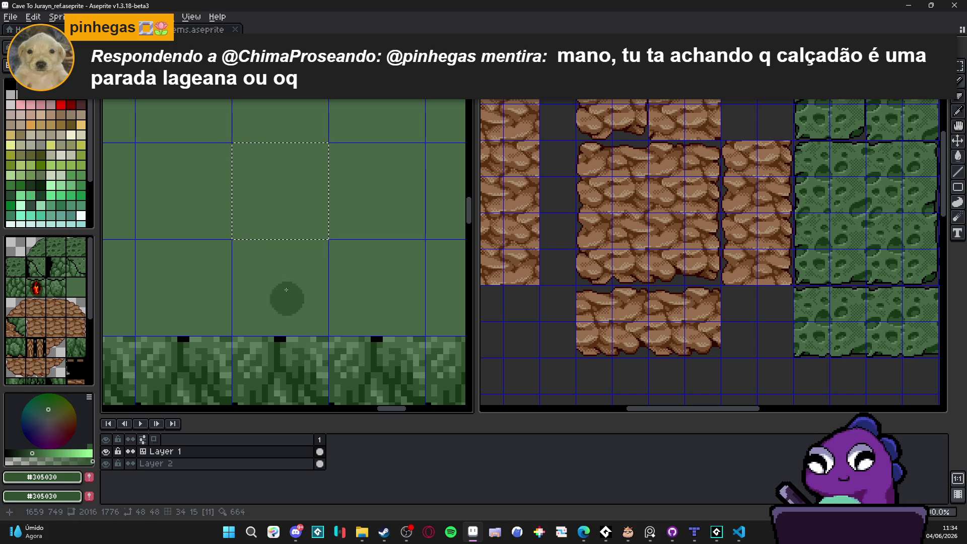
scroll(274, 202, down, 2)
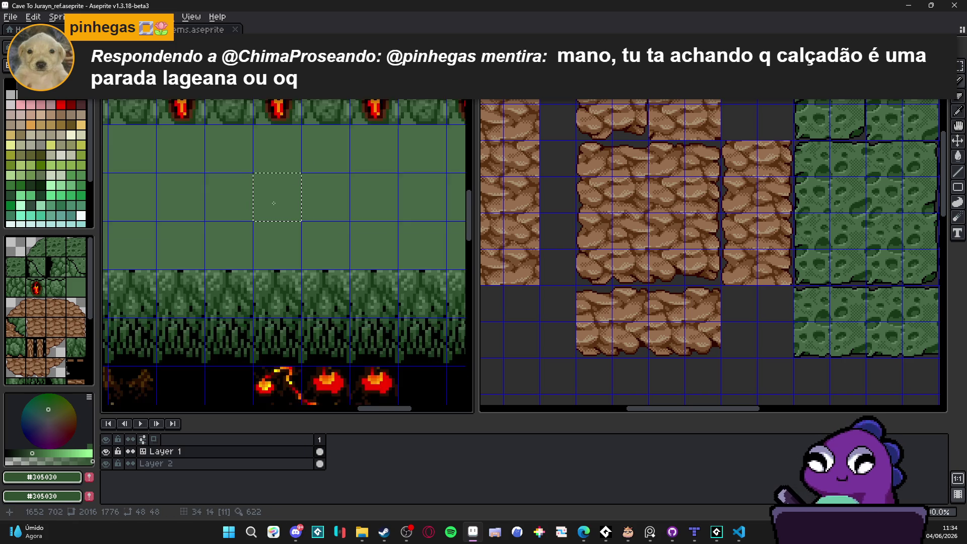
mouse_move(313, 251)
mouse_down()
mouse_move(382, 166)
mouse_move(281, 278)
mouse_move(356, 267)
mouse_move(286, 268)
mouse_up()
scroll(356, 267, up, 3)
scroll(176, 268, up, 1)
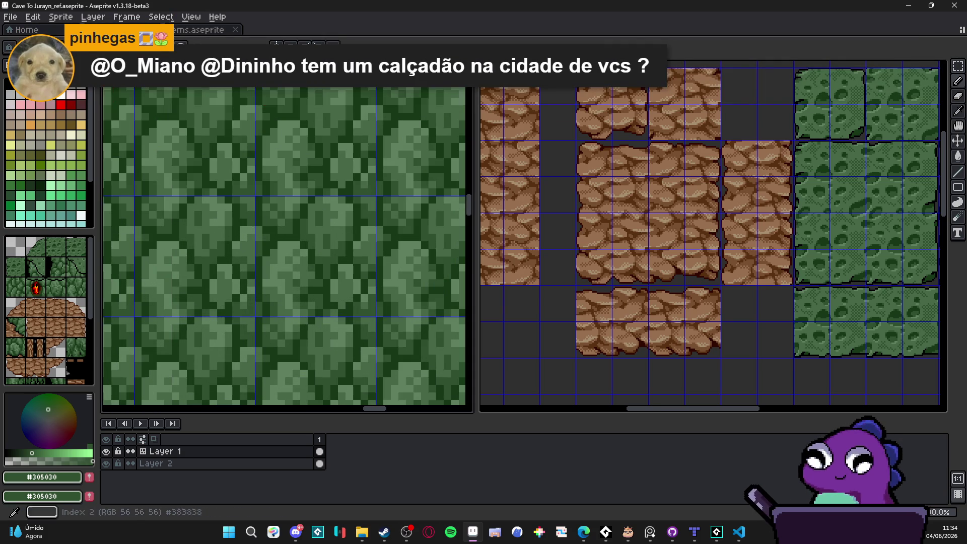
Choose the mid green Idx-67 palette swatch as the drawing colour.
scroll(267, 243, down, 1)
scroll(267, 243, down, 1)
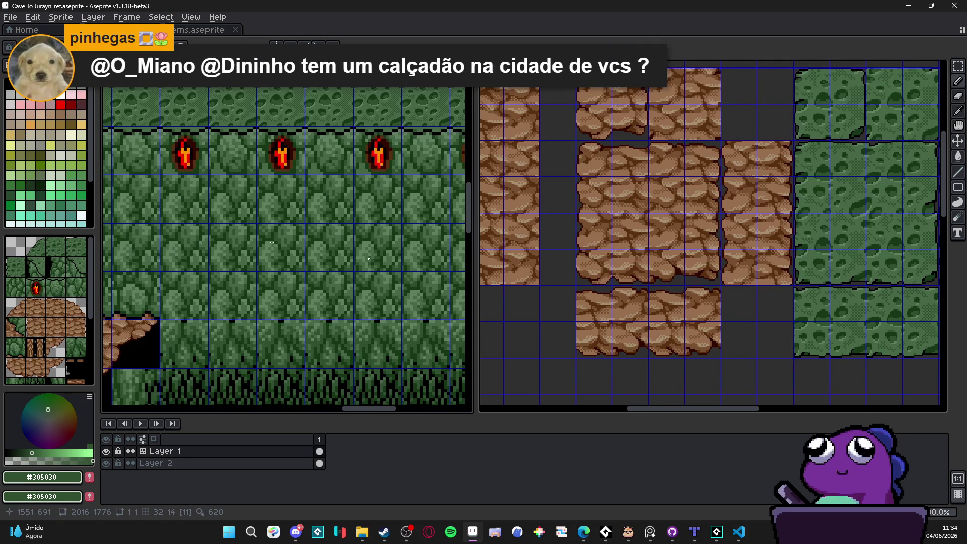
scroll(272, 242, up, 3)
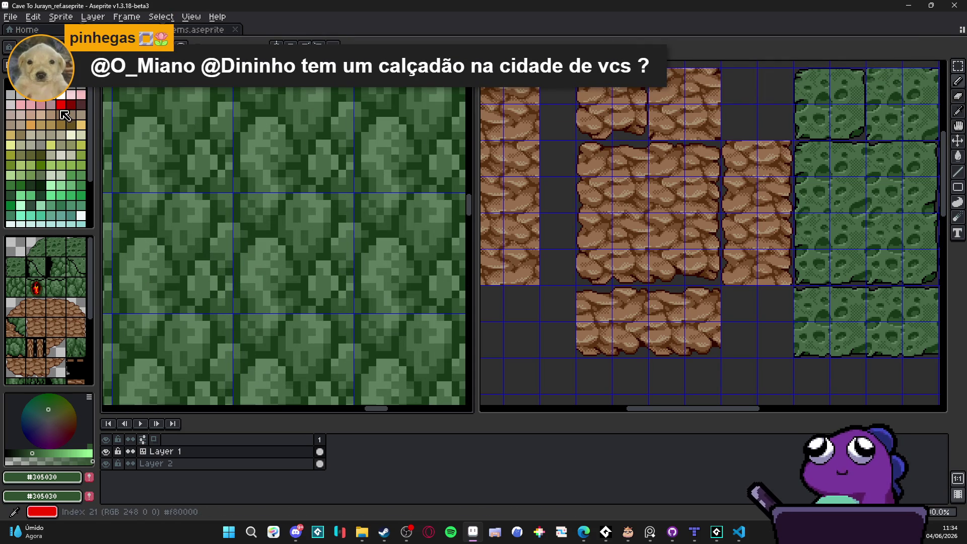
click(62, 107)
scroll(246, 219, up, 1)
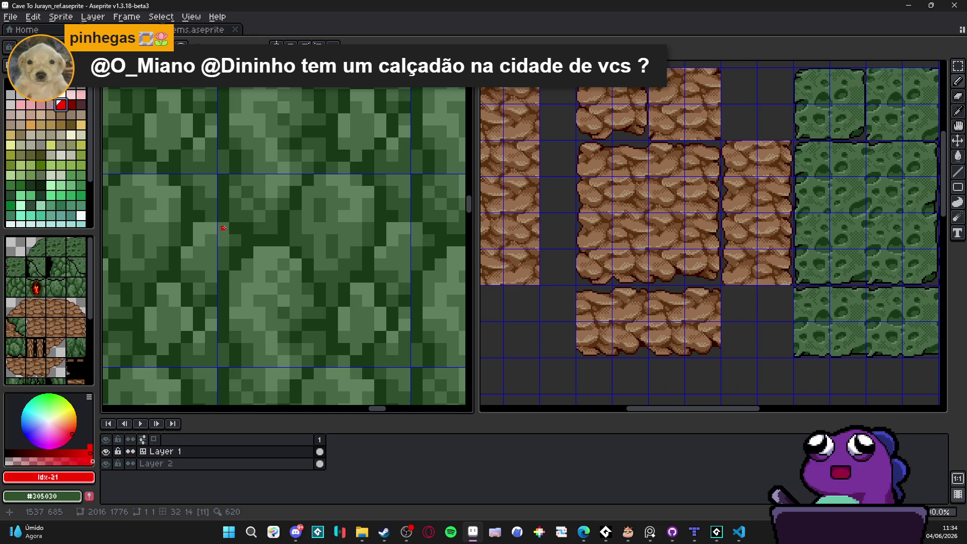
scroll(223, 227, up, 2)
click(40, 165)
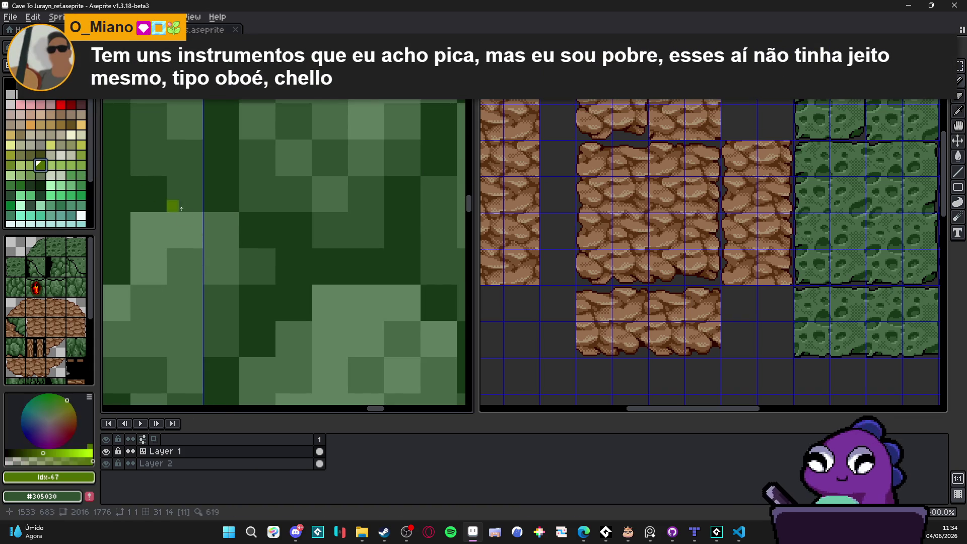
Pan to the green wall tiles and marquee-select one tile cell below the torches.
scroll(239, 236, down, 1)
scroll(239, 236, up, 1)
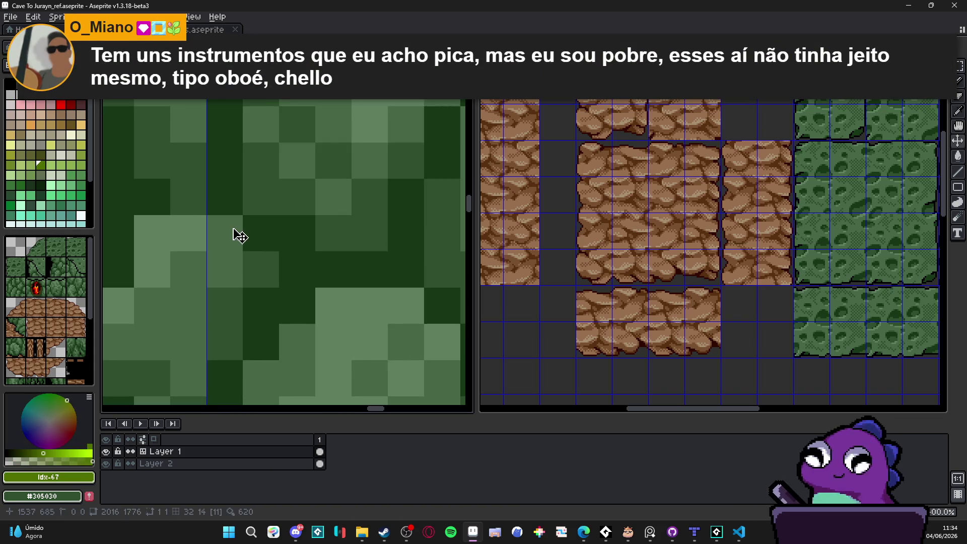
scroll(239, 236, down, 5)
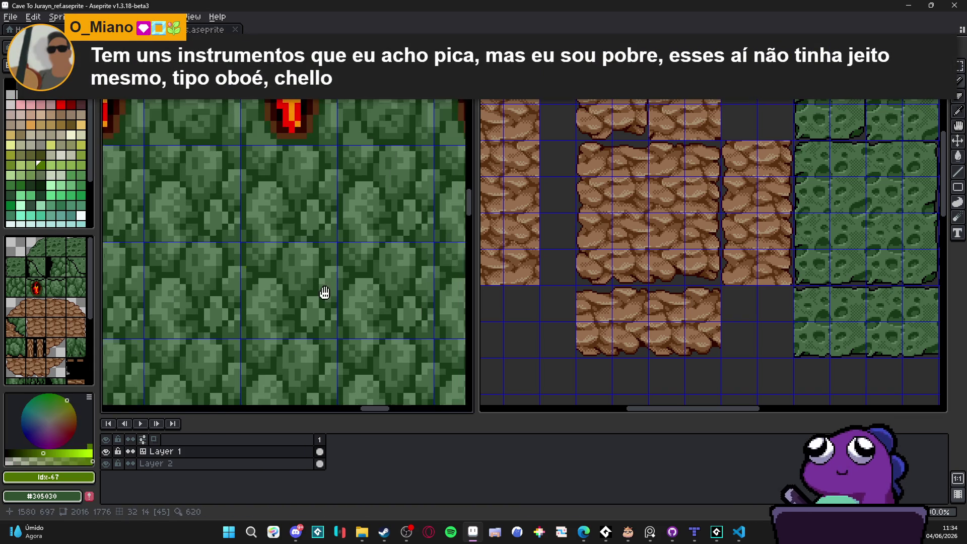
drag(325, 292, 237, 278)
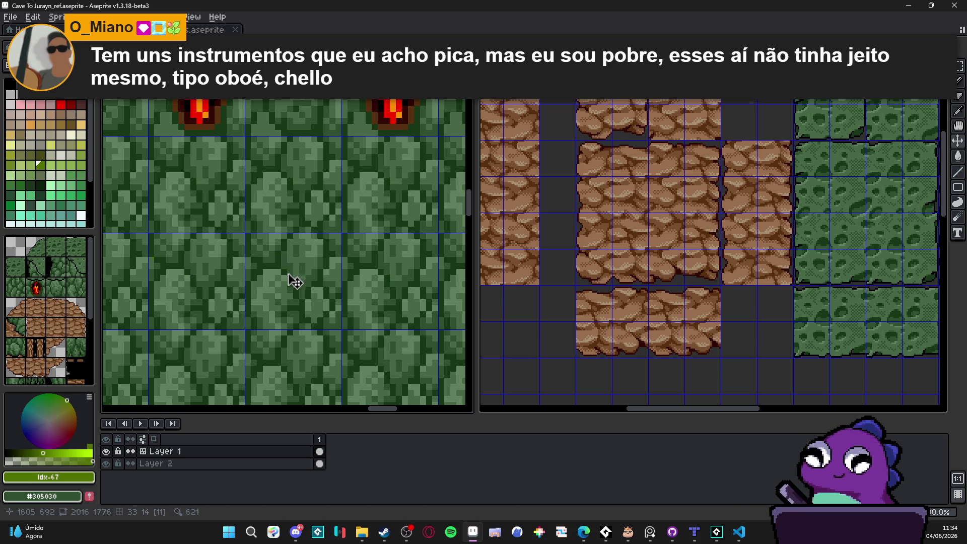
key(m)
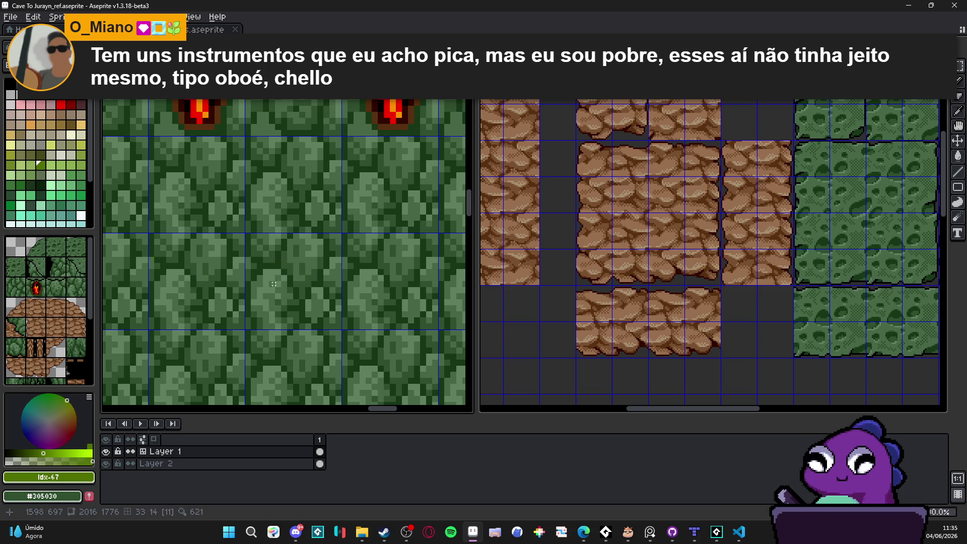
mouse_move(278, 288)
mouse_down()
mouse_move(295, 306)
mouse_move(302, 272)
mouse_move(292, 257)
mouse_move(312, 241)
mouse_move(302, 292)
mouse_move(338, 298)
mouse_up()
Fill the selected tile with flat #486848 green and deselect it.
key(b)
alt+click(297, 275)
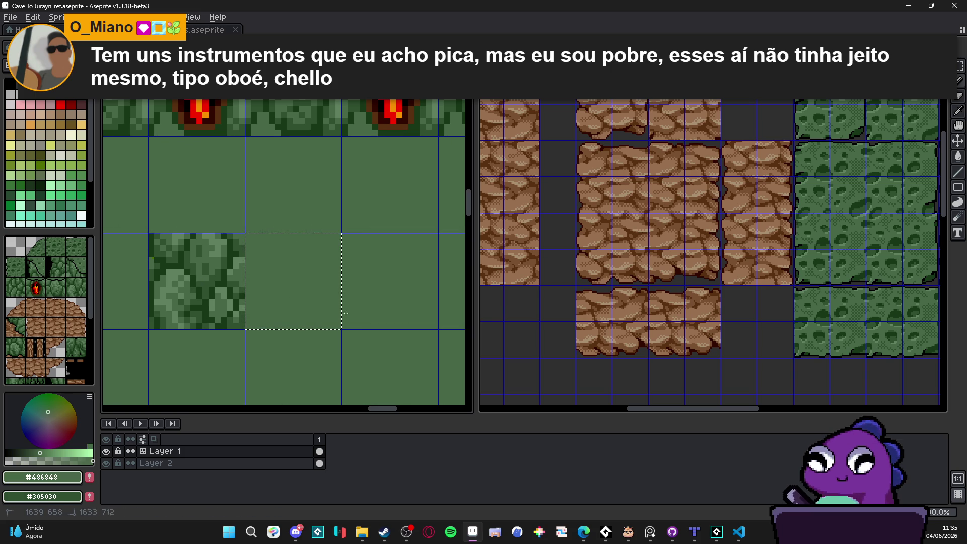
key(ctrl+d)
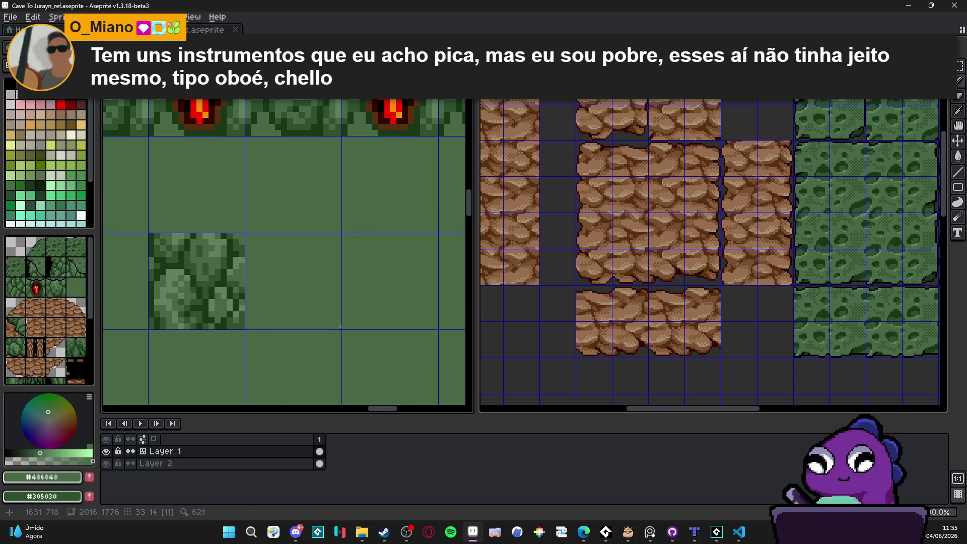
scroll(278, 325, down, 1)
drag(278, 325, 208, 323)
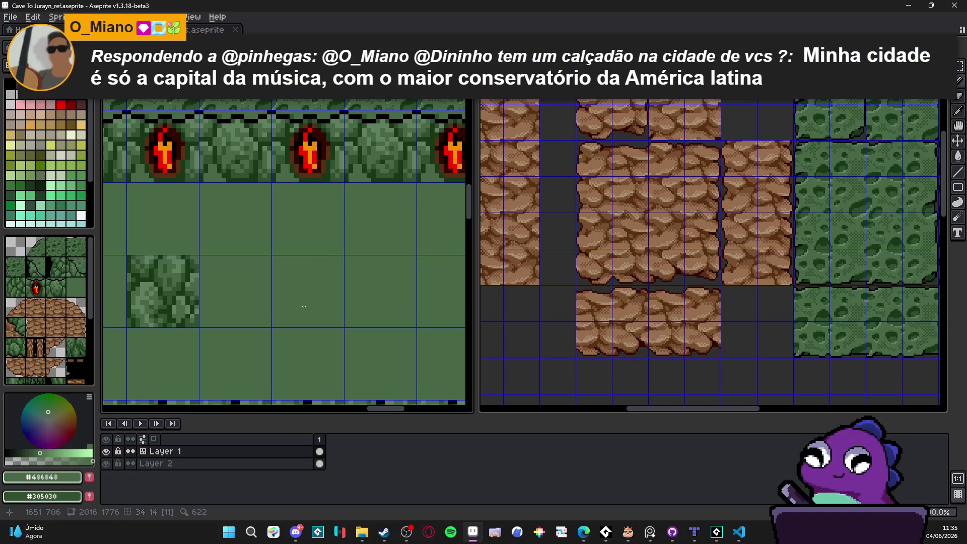
scroll(182, 287, up, 2)
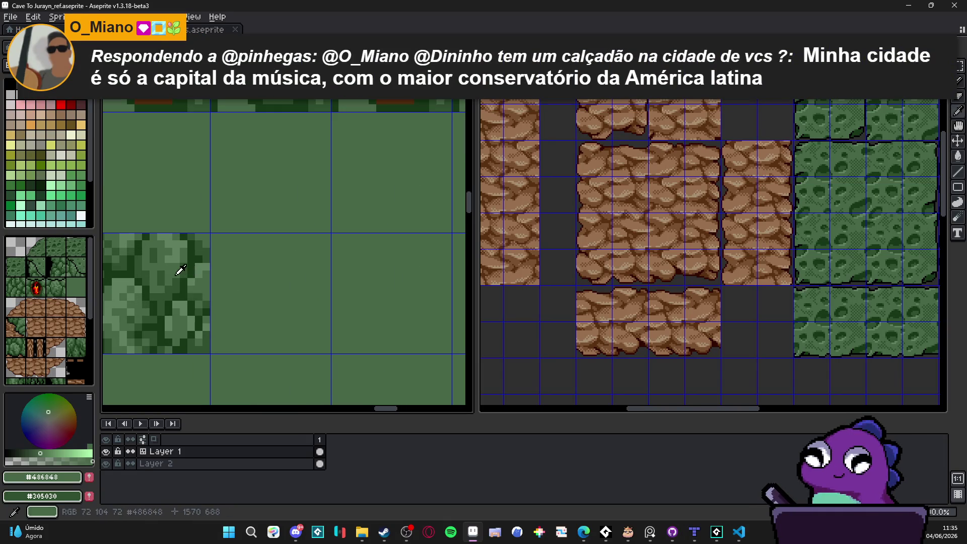
Sample #305030 and sketch a wavy vertical crack with a rounded lobe.
alt+click(177, 280)
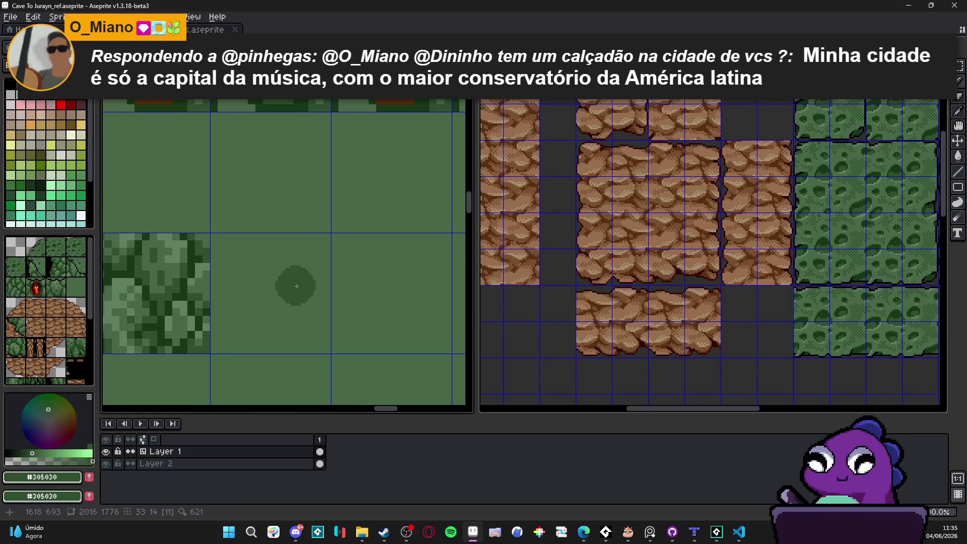
drag(184, 282, 175, 272)
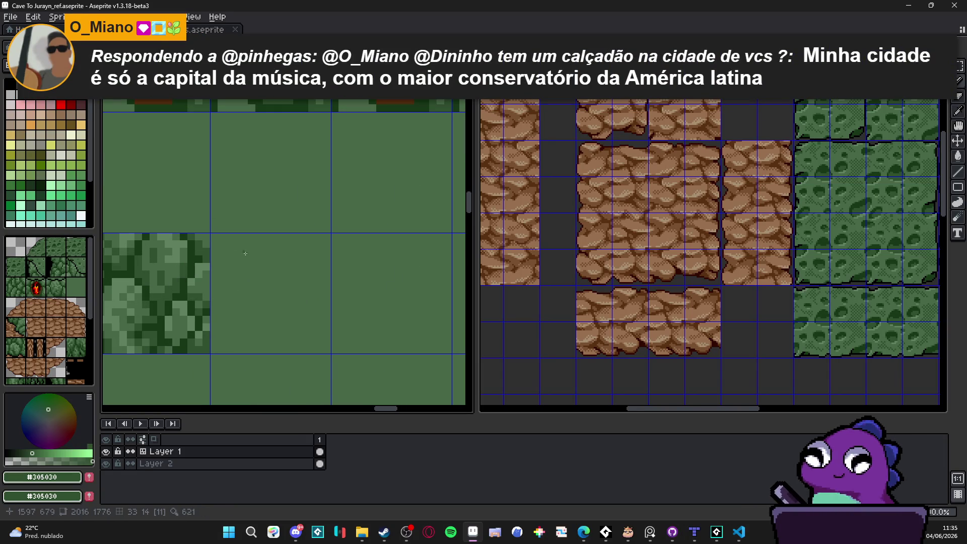
scroll(232, 287, up, 2)
drag(241, 276, 291, 328)
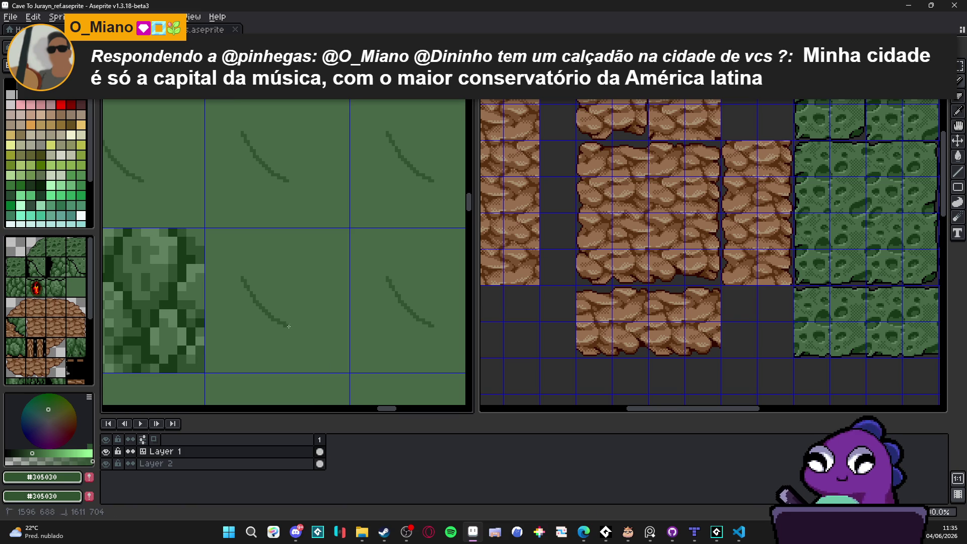
key(ctrl+z)
mouse_move(260, 258)
mouse_down()
mouse_move(259, 295)
mouse_move(299, 318)
mouse_move(314, 344)
mouse_move(298, 373)
mouse_move(308, 318)
mouse_move(258, 346)
mouse_up()
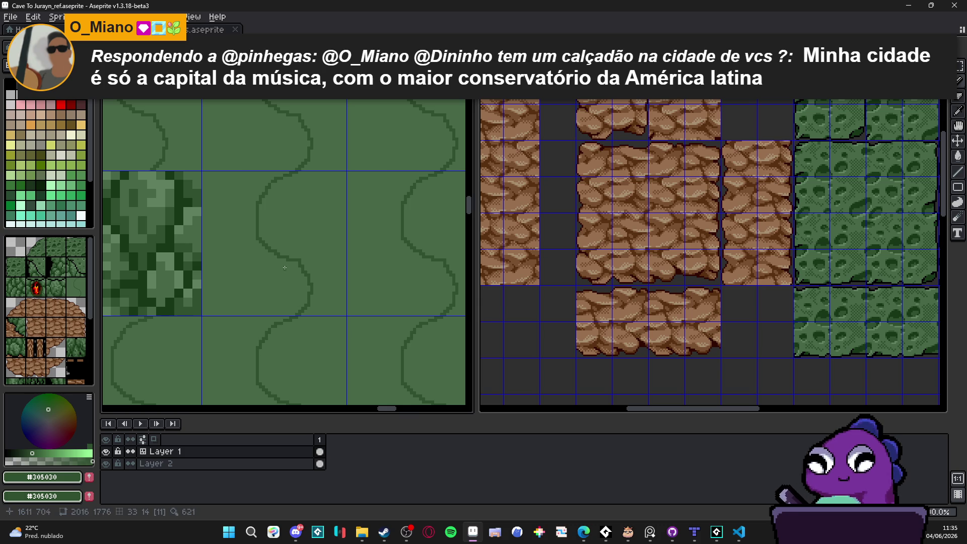
mouse_move(282, 261)
mouse_down()
mouse_move(250, 297)
mouse_move(285, 316)
mouse_up()
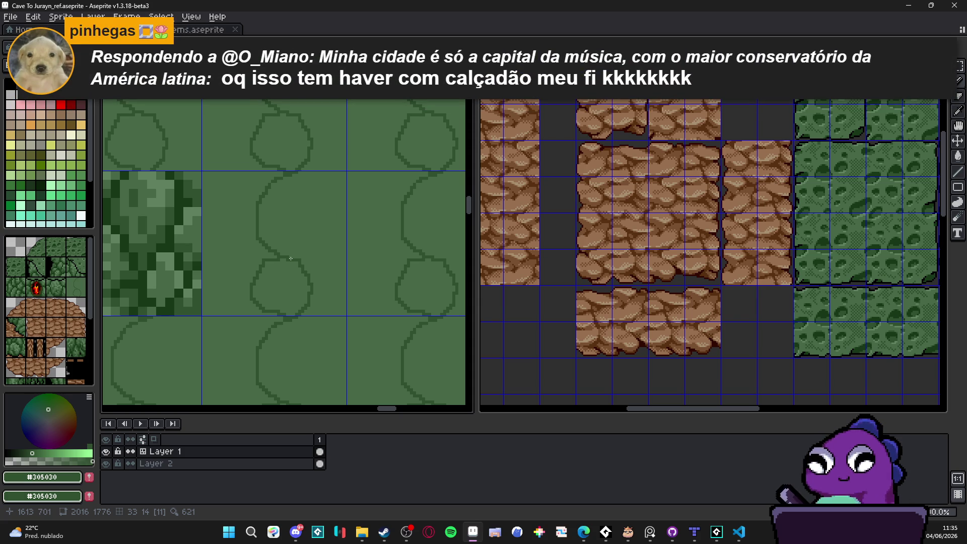
scroll(291, 258, up, 2)
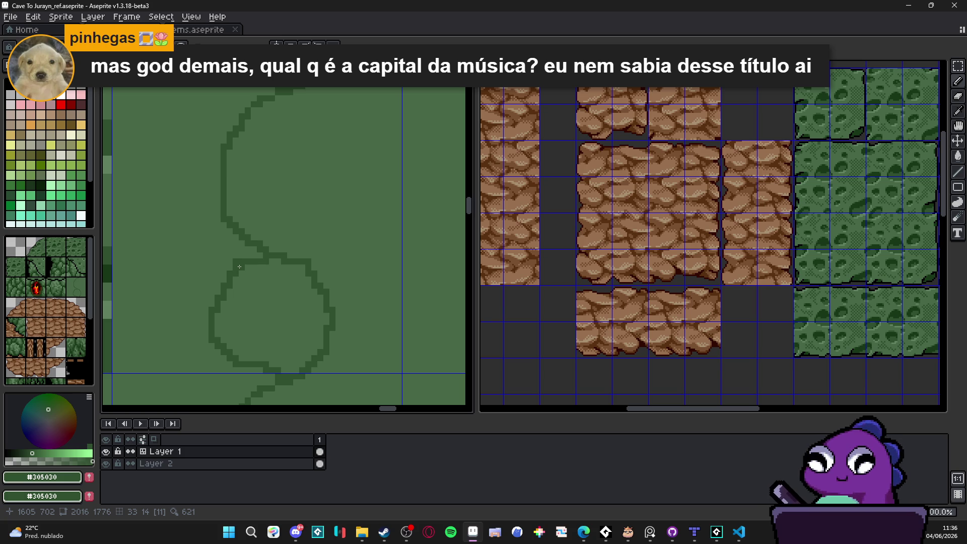
Shift the wavy crack lines up and to the left within the tile.
scroll(240, 254, down, 3)
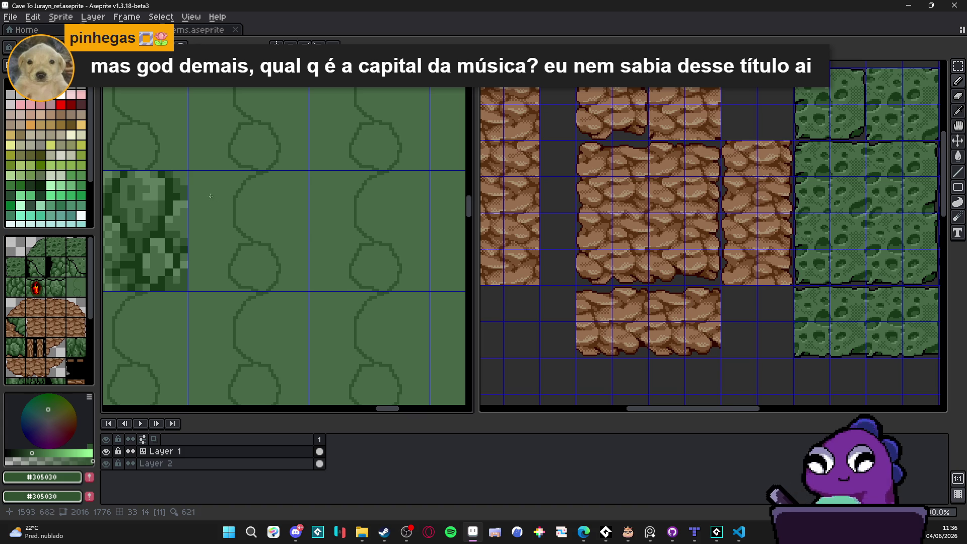
key(ctrl)
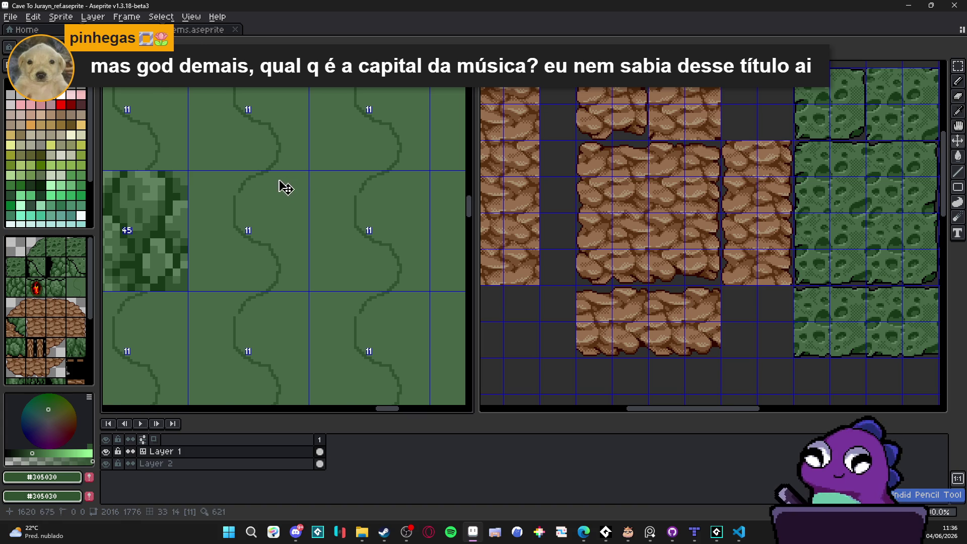
drag(280, 185, 190, 138)
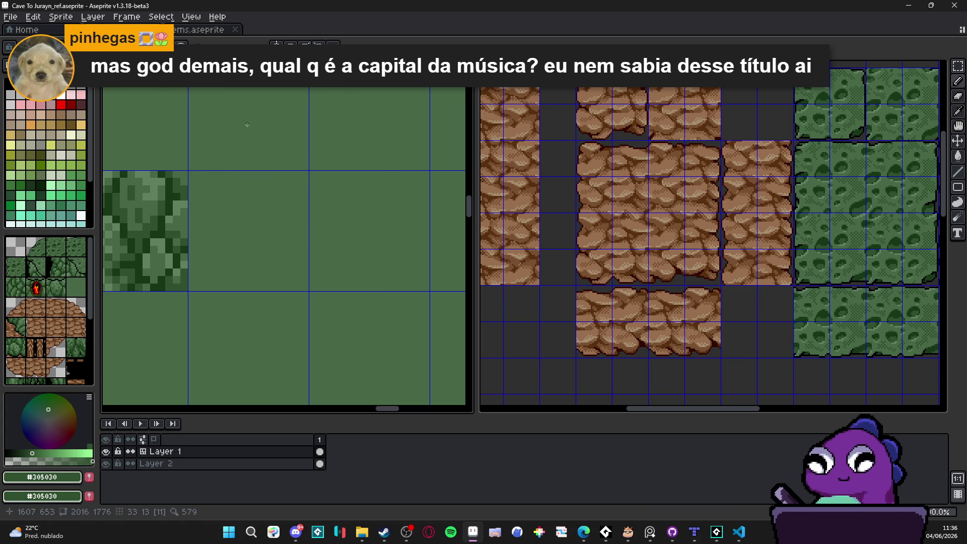
scroll(245, 186, up, 3)
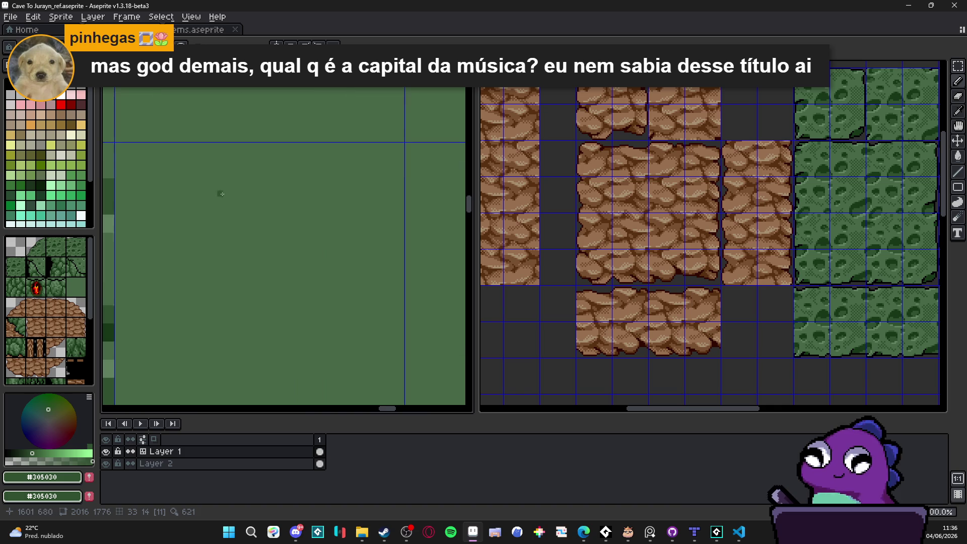
Draw a leaf-shaped crack outline with a freehand stroke inside it.
mouse_move(225, 173)
mouse_down()
mouse_move(244, 250)
mouse_move(320, 281)
mouse_up()
scroll(315, 289, down, 3)
scroll(315, 290, down, 2)
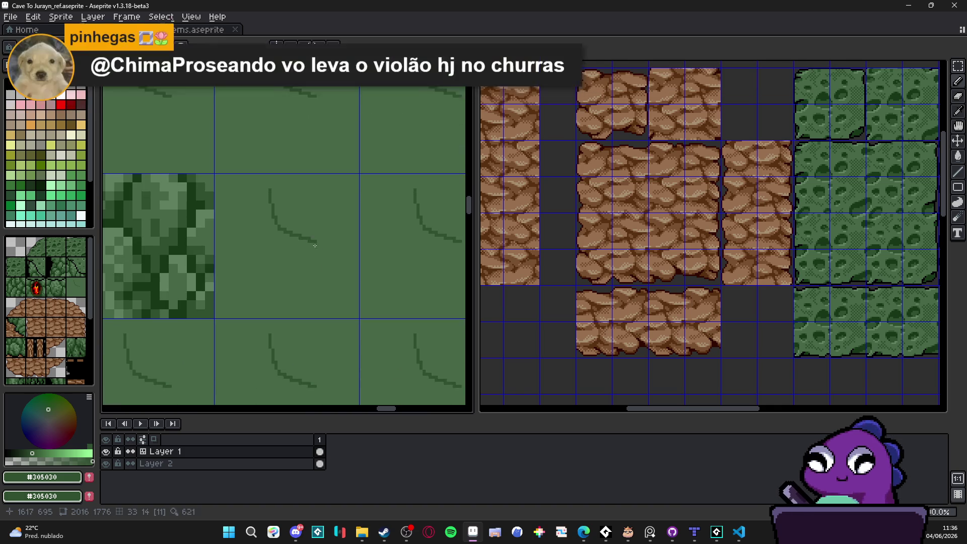
mouse_move(316, 242)
mouse_down()
mouse_move(317, 291)
mouse_move(291, 314)
mouse_move(277, 229)
mouse_up()
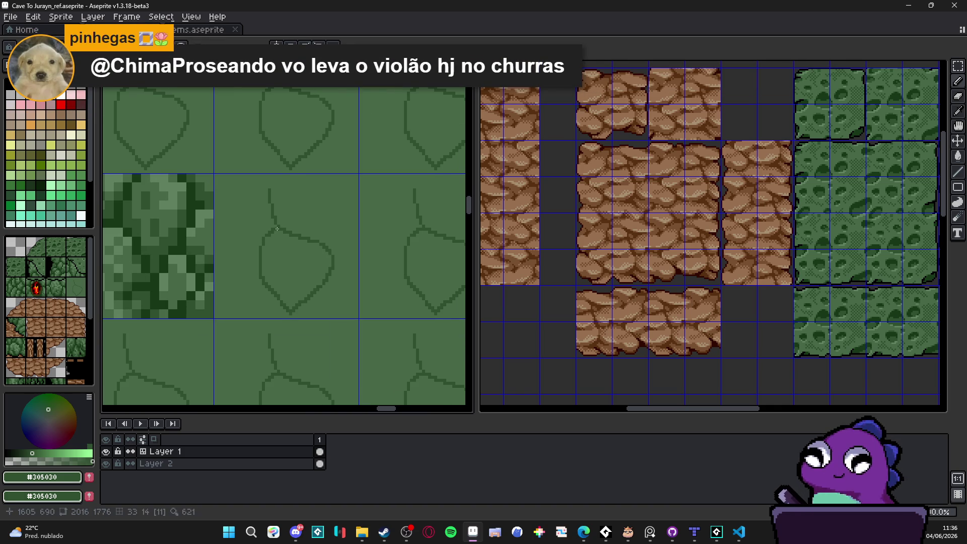
scroll(241, 193, up, 2)
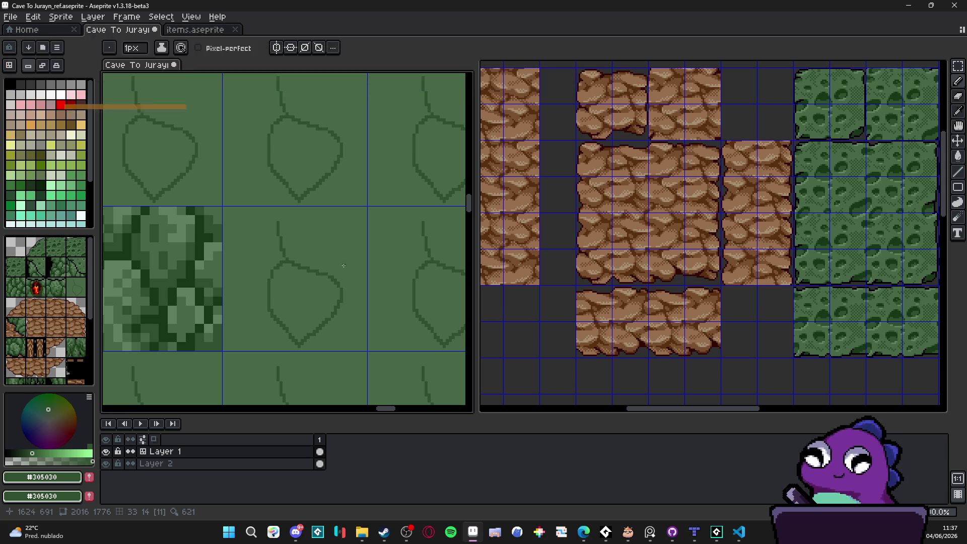
scroll(323, 264, up, 3)
mouse_move(290, 271)
mouse_down()
mouse_move(355, 209)
mouse_move(344, 161)
mouse_move(314, 143)
mouse_move(305, 120)
mouse_up()
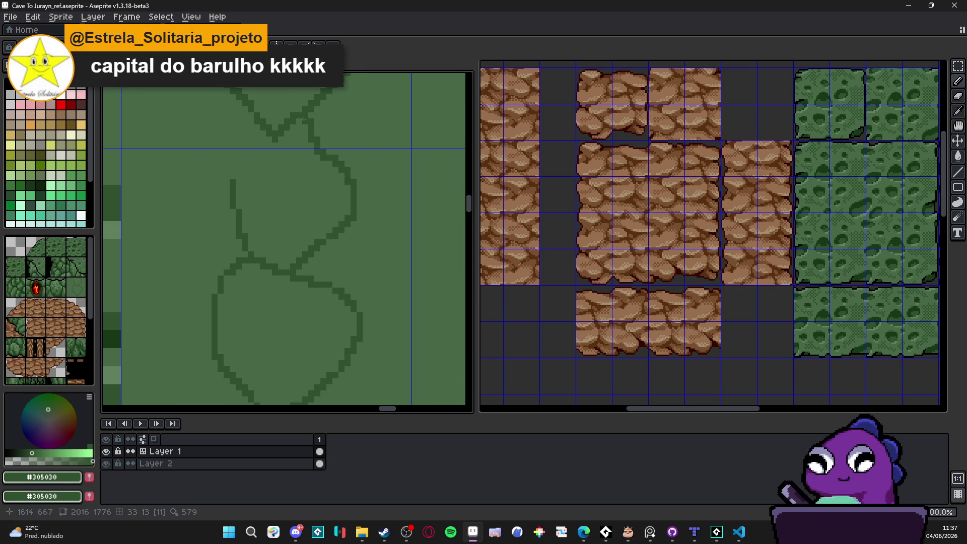
Undo the crack strokes until the tile is plain green again.
scroll(300, 227, down, 2)
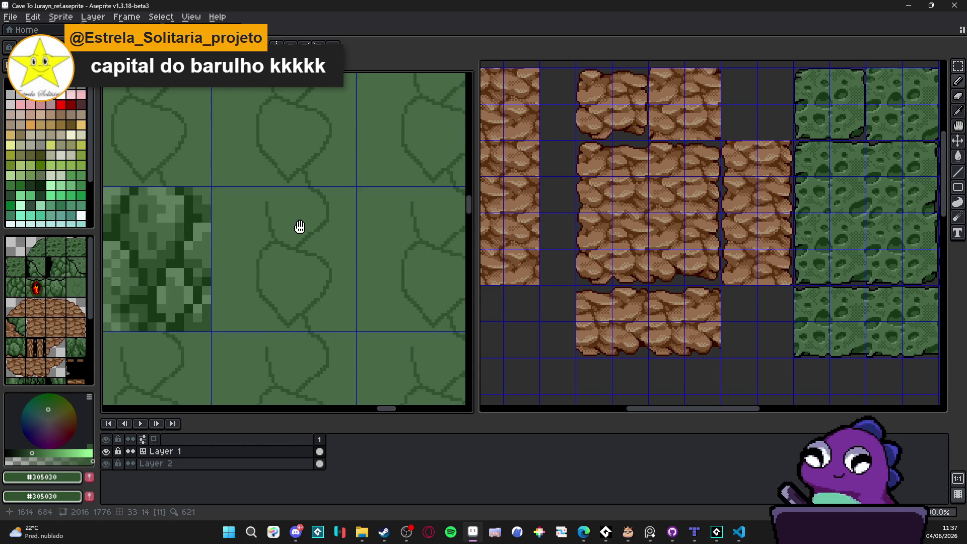
key(ctrl+z)
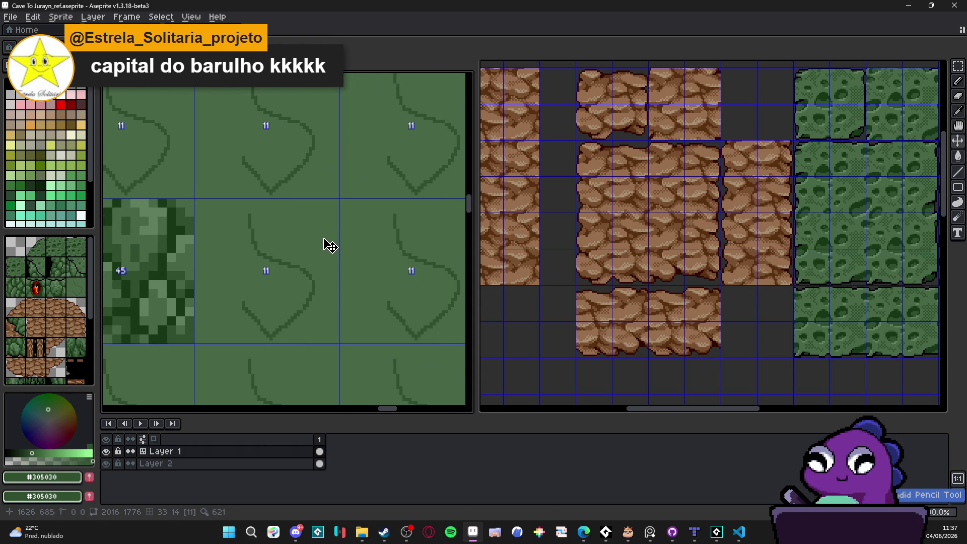
key(ctrl+y)
key(ctrl+z)
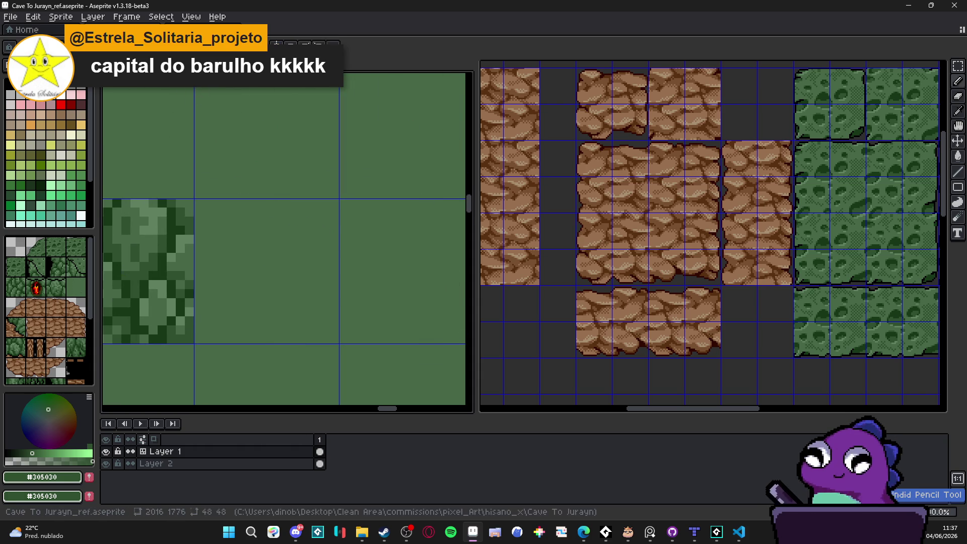
Draw diagonal and vertical dark crack lines branching down from the leaf shape.
scroll(266, 194, up, 1)
mouse_move(262, 217)
mouse_down()
mouse_move(307, 276)
mouse_move(312, 318)
mouse_move(331, 232)
mouse_move(266, 257)
mouse_move(259, 279)
mouse_move(222, 235)
mouse_move(225, 172)
mouse_move(280, 131)
mouse_up()
scroll(309, 219, down, 2)
scroll(309, 219, up, 1)
scroll(309, 219, up, 1)
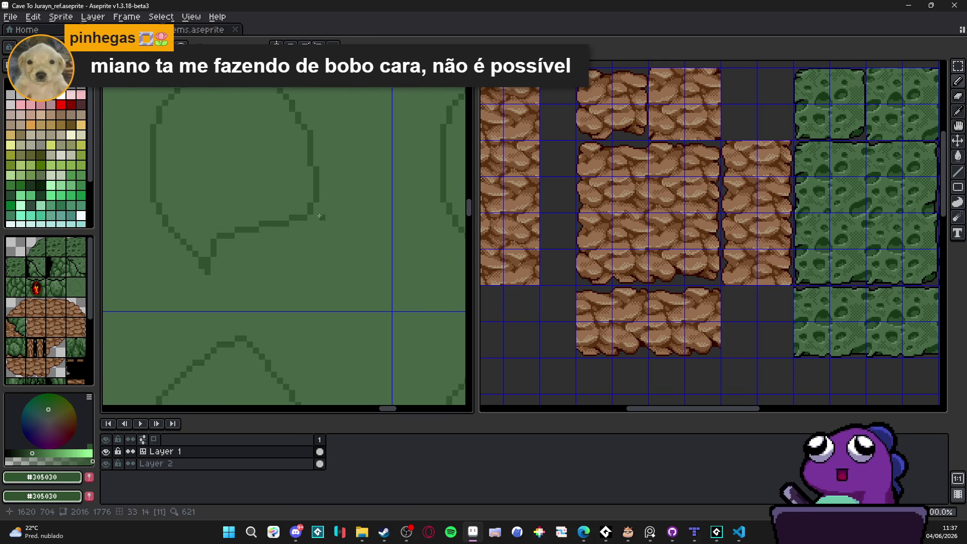
drag(358, 266, 310, 215)
scroll(310, 216, down, 2)
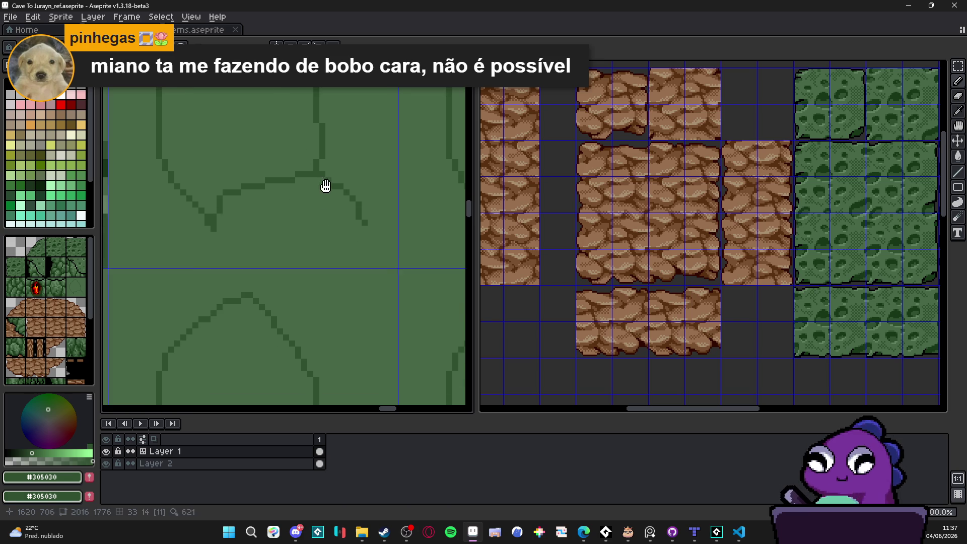
mouse_move(214, 228)
mouse_down()
mouse_move(215, 247)
mouse_move(252, 289)
mouse_up()
mouse_move(358, 215)
mouse_down()
mouse_move(358, 268)
mouse_move(308, 367)
mouse_up()
Add a crack around the right side and widen the vertical crack by two dark pixels.
scroll(293, 283, down, 3)
scroll(293, 283, up, 5)
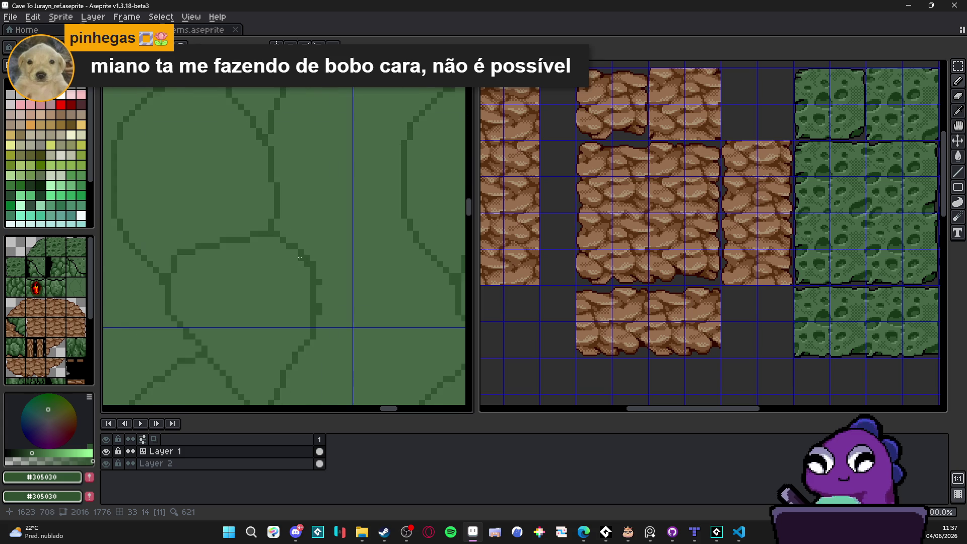
mouse_move(280, 214)
mouse_down()
mouse_move(328, 193)
mouse_move(350, 298)
mouse_move(324, 342)
mouse_move(332, 370)
mouse_move(332, 360)
mouse_up()
click(332, 335)
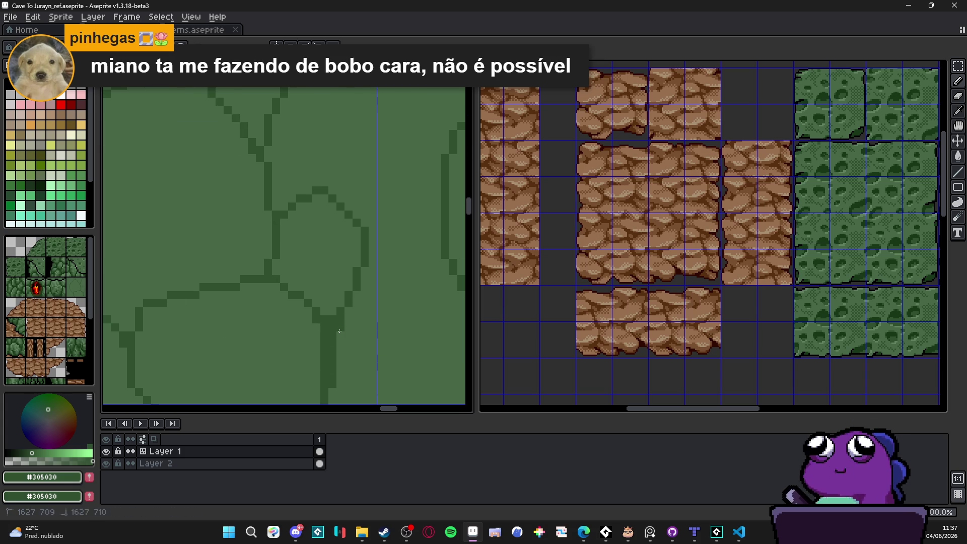
scroll(312, 295, down, 1)
scroll(312, 295, down, 4)
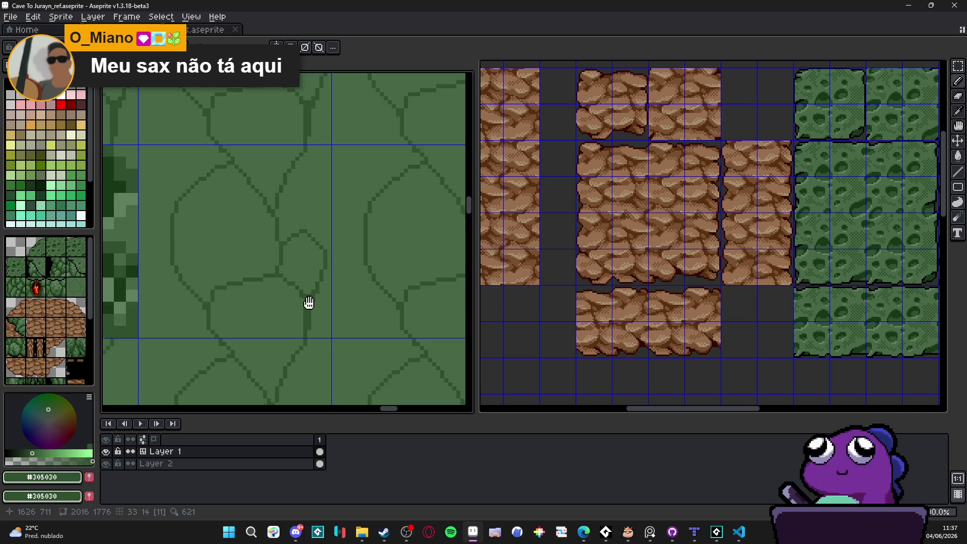
scroll(254, 357, up, 2)
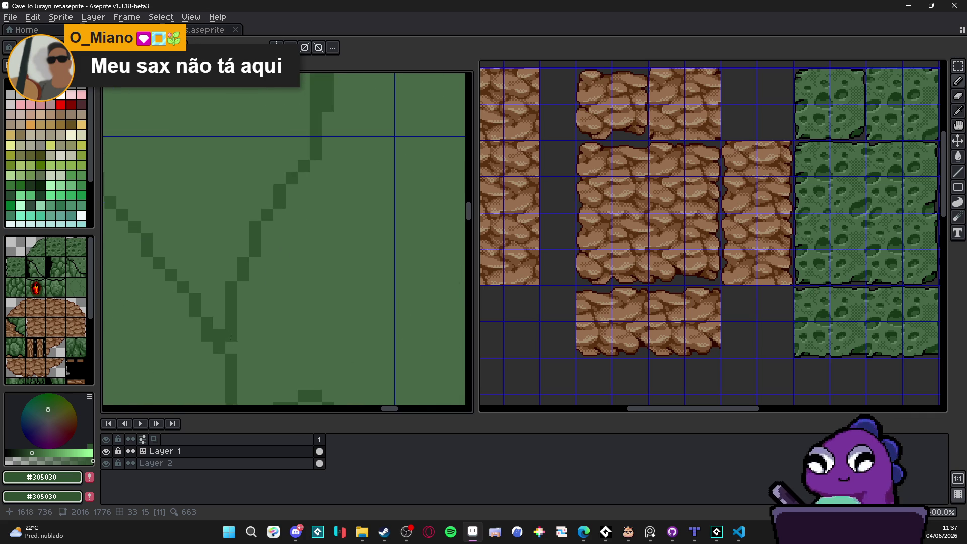
scroll(256, 322, up, 1)
drag(256, 280, 256, 293)
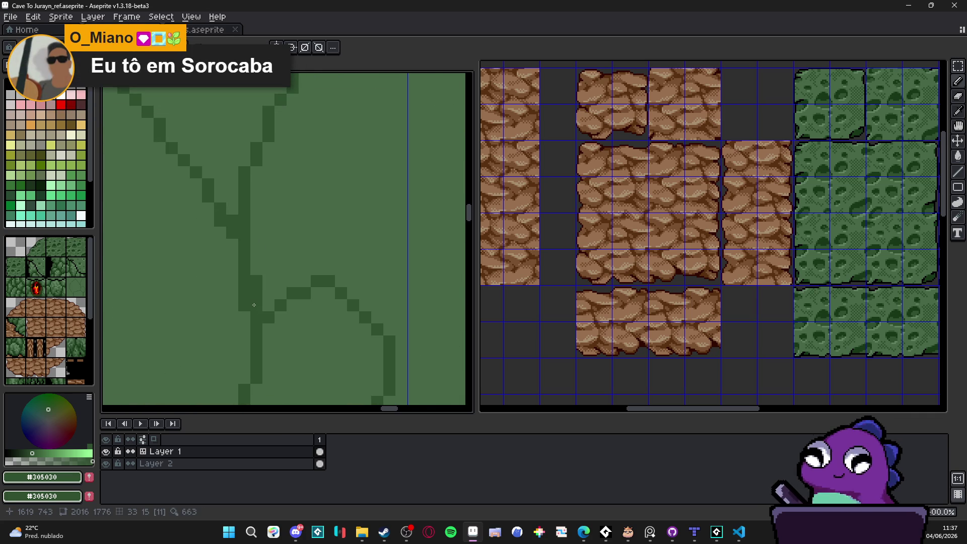
scroll(254, 304, down, 1)
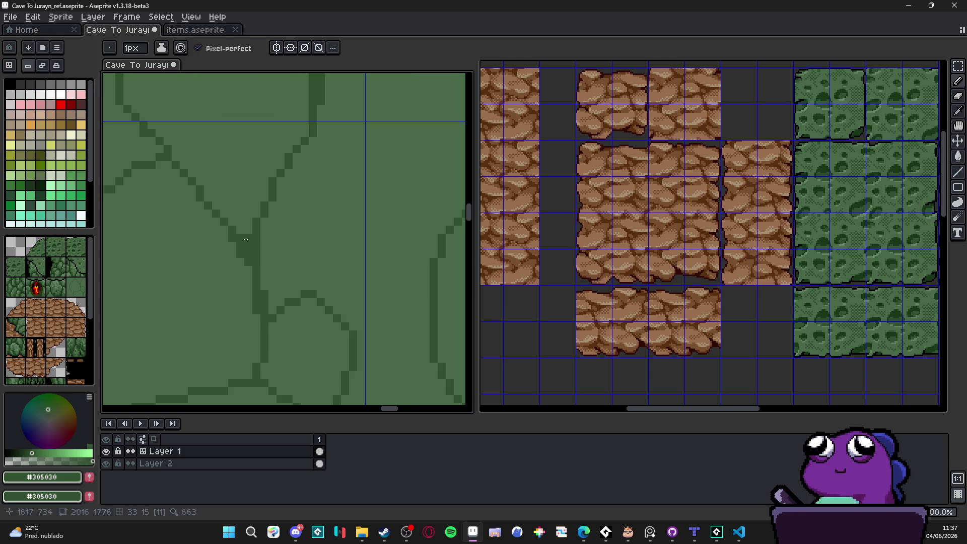
scroll(246, 239, down, 2)
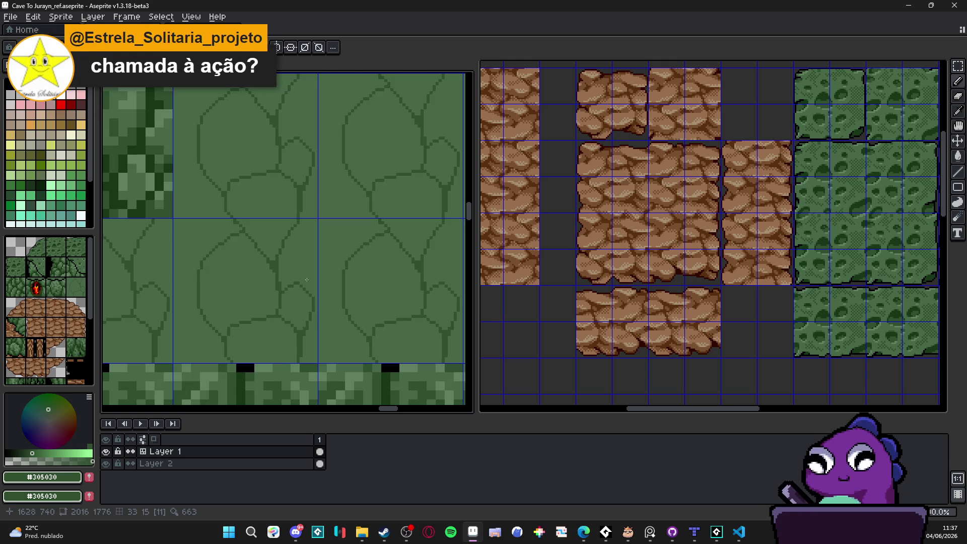
scroll(307, 280, down, 4)
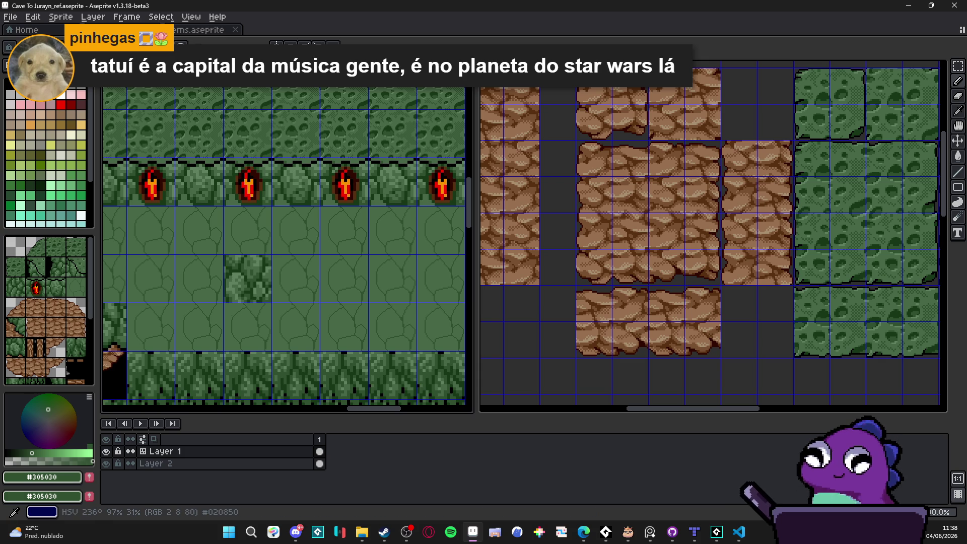
drag(300, 251, 314, 263)
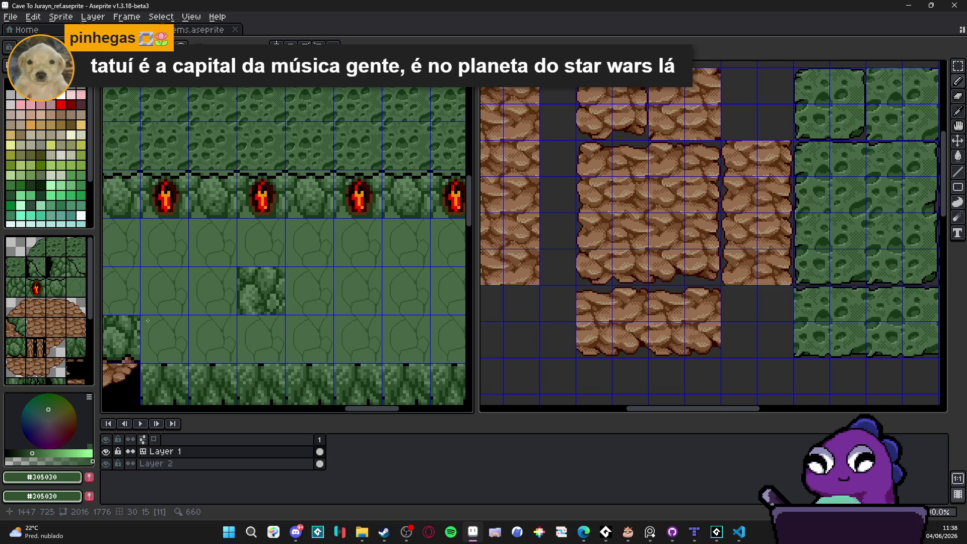
key(alt+Tab)
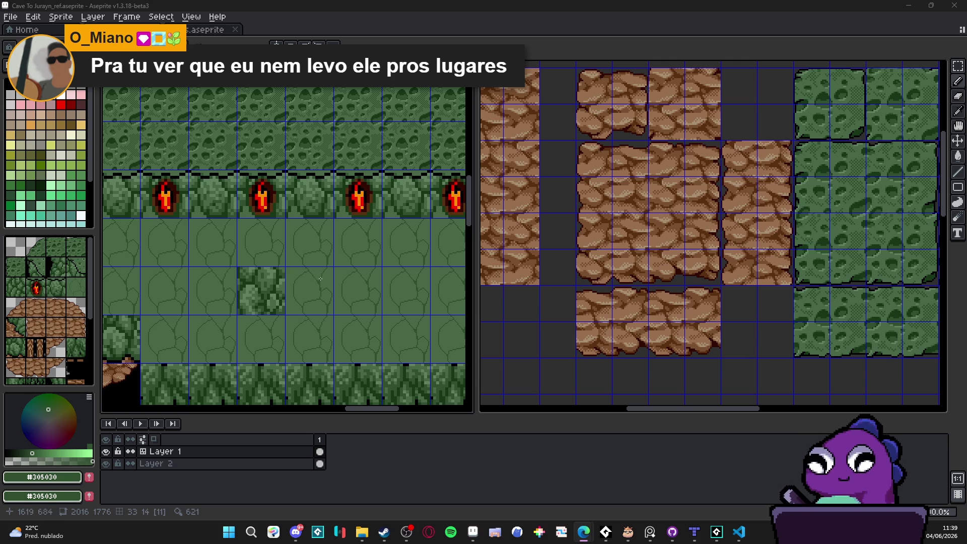
scroll(303, 313, up, 3)
scroll(327, 279, up, 3)
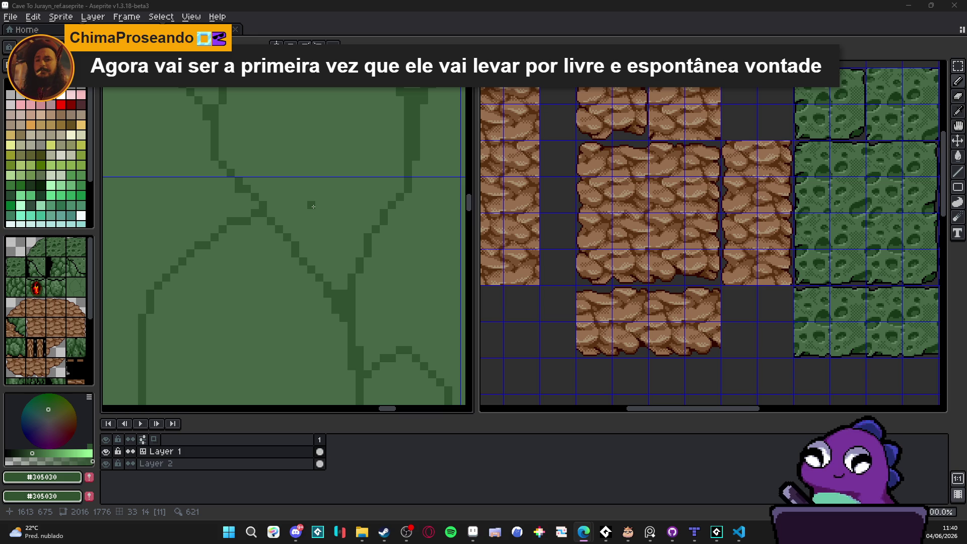
Draw a short dark crack downward and extend it horizontally to join the right-hand line.
scroll(238, 229, up, 2)
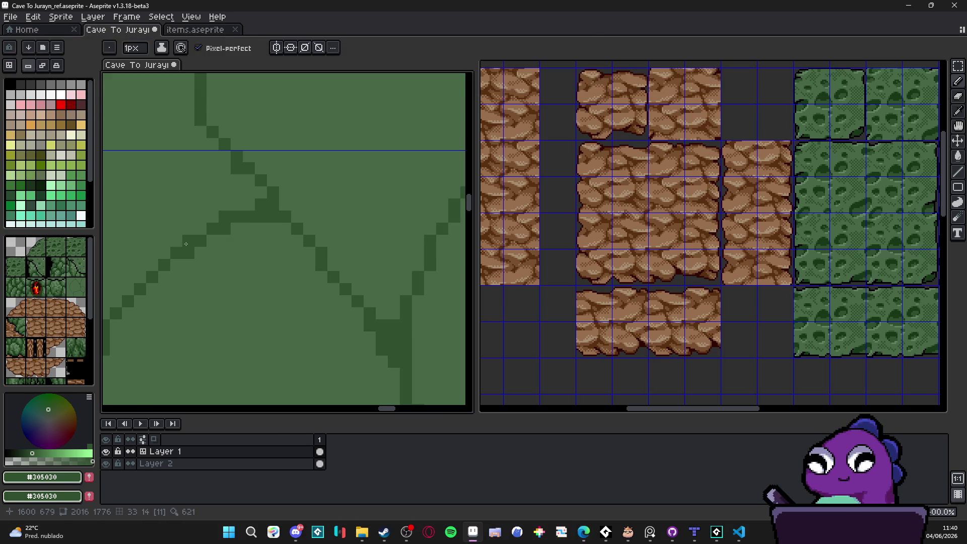
scroll(253, 265, down, 5)
scroll(254, 265, down, 1)
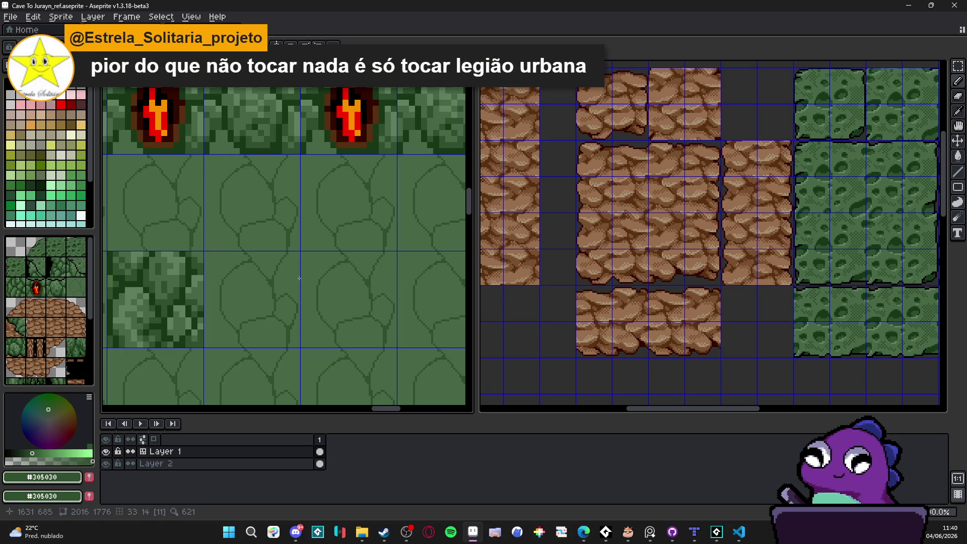
scroll(297, 301, up, 2)
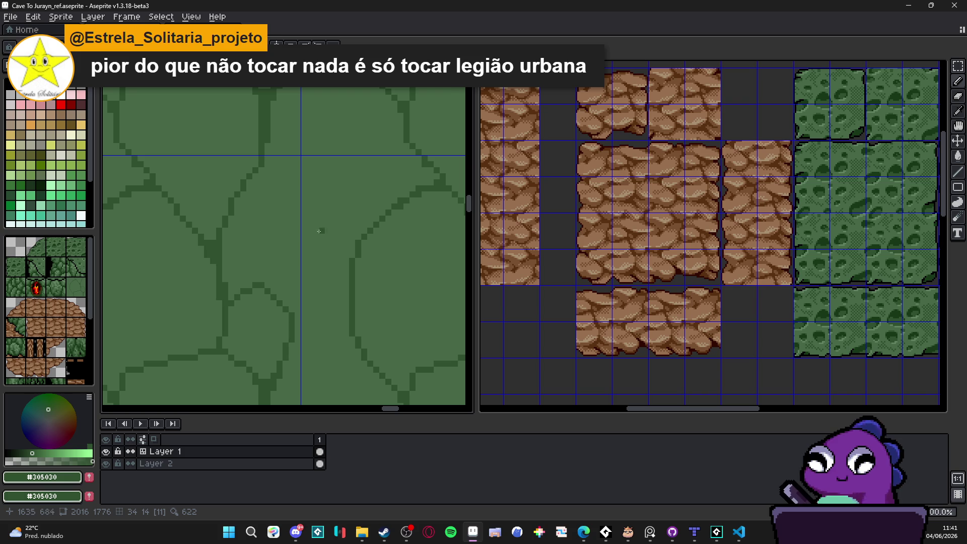
scroll(319, 226, down, 1)
scroll(318, 221, up, 2)
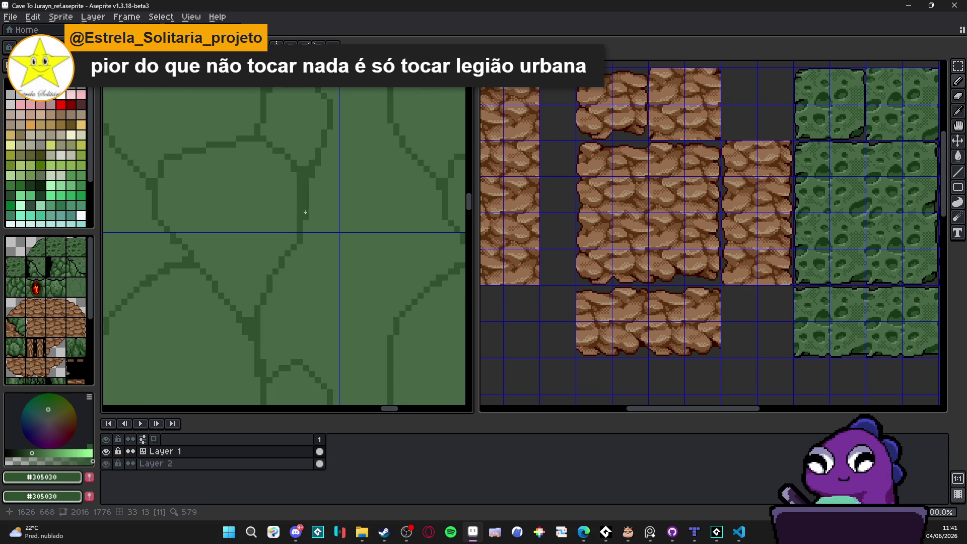
drag(304, 225, 351, 318)
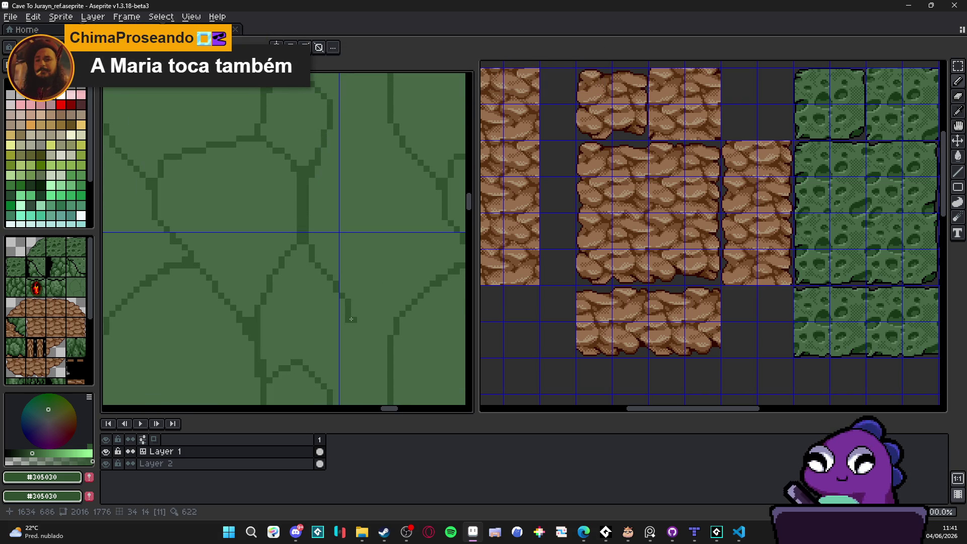
drag(351, 318, 394, 319)
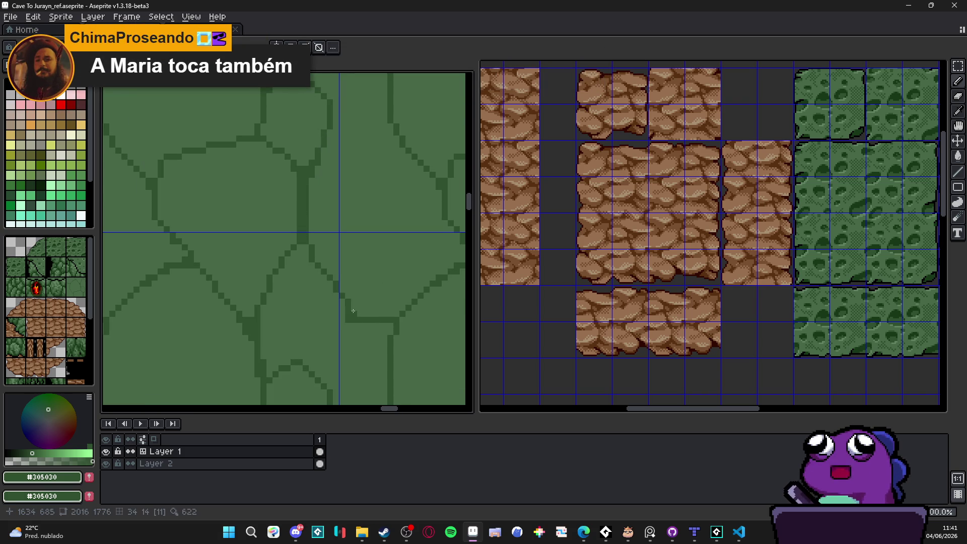
scroll(352, 315, down, 2)
mouse_move(348, 261)
mouse_down()
mouse_move(348, 303)
mouse_move(301, 304)
mouse_up()
Draw a new #305030 crack line running down-left near the tile's centre.
scroll(330, 273, down, 1)
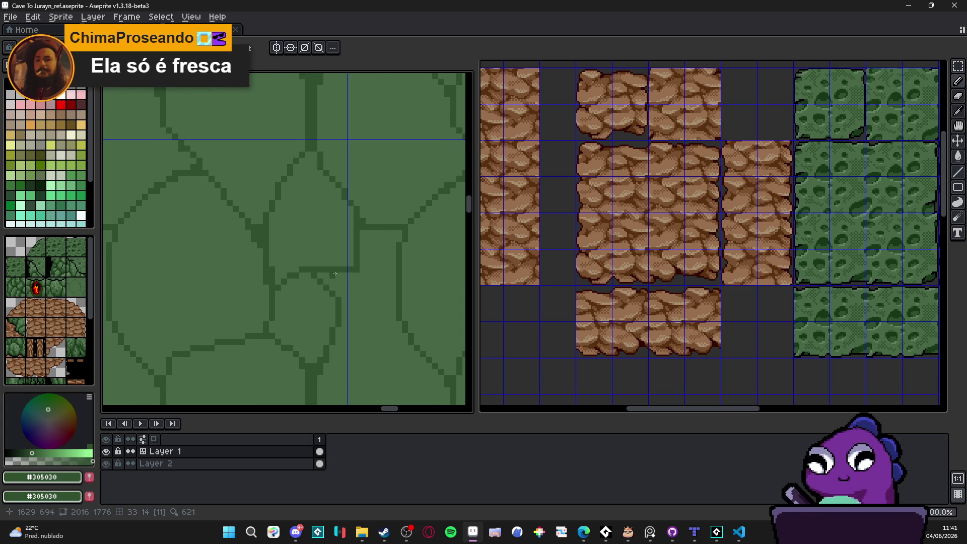
scroll(353, 278, down, 2)
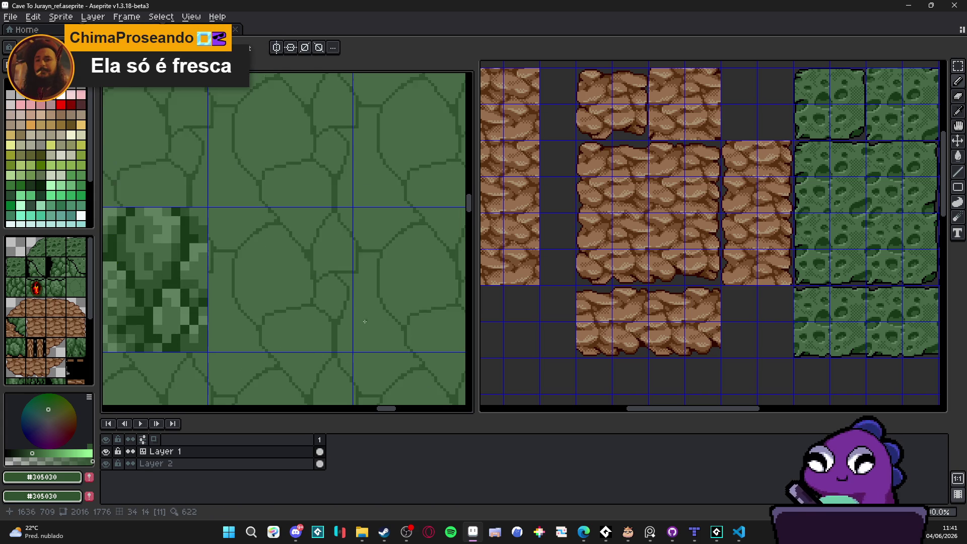
scroll(366, 261, up, 2)
alt+click(360, 276)
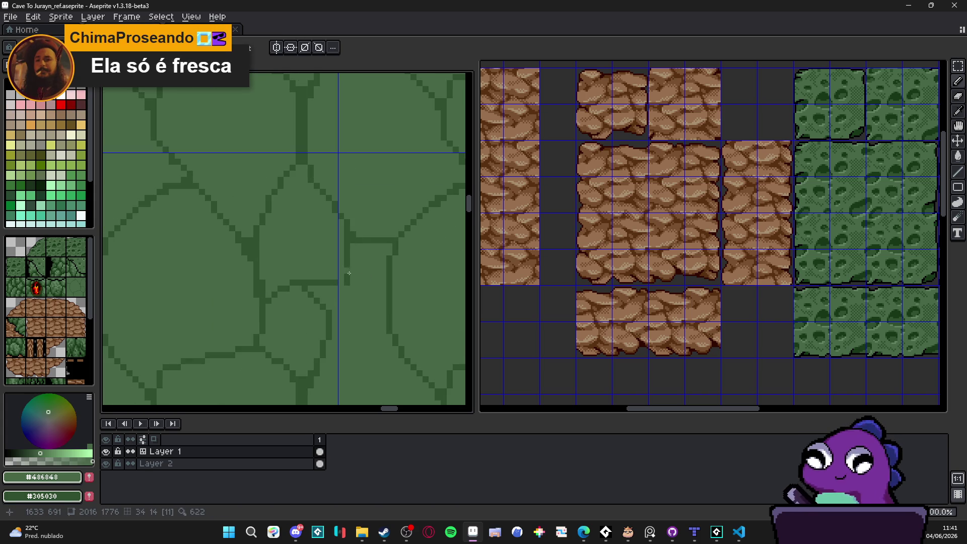
alt+click(347, 252)
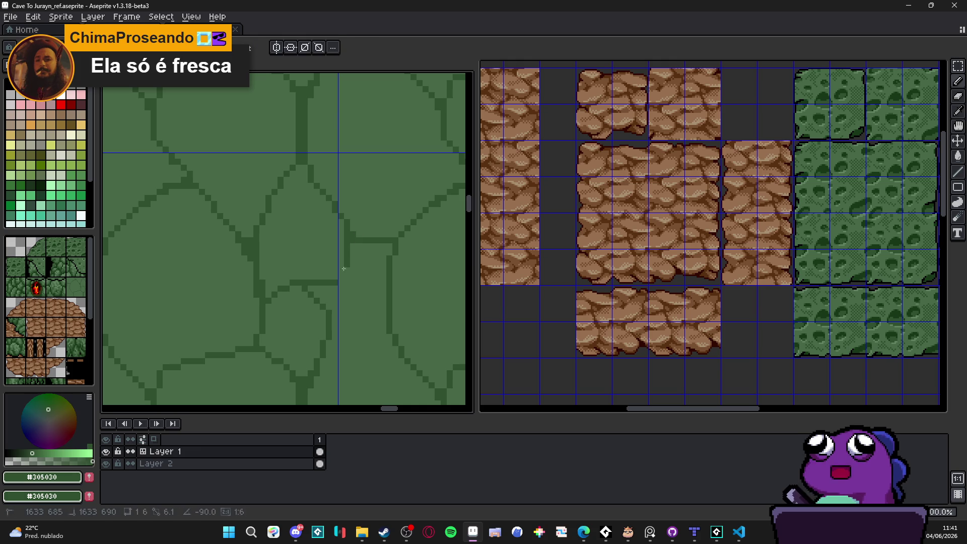
drag(348, 244, 331, 282)
key(alt)
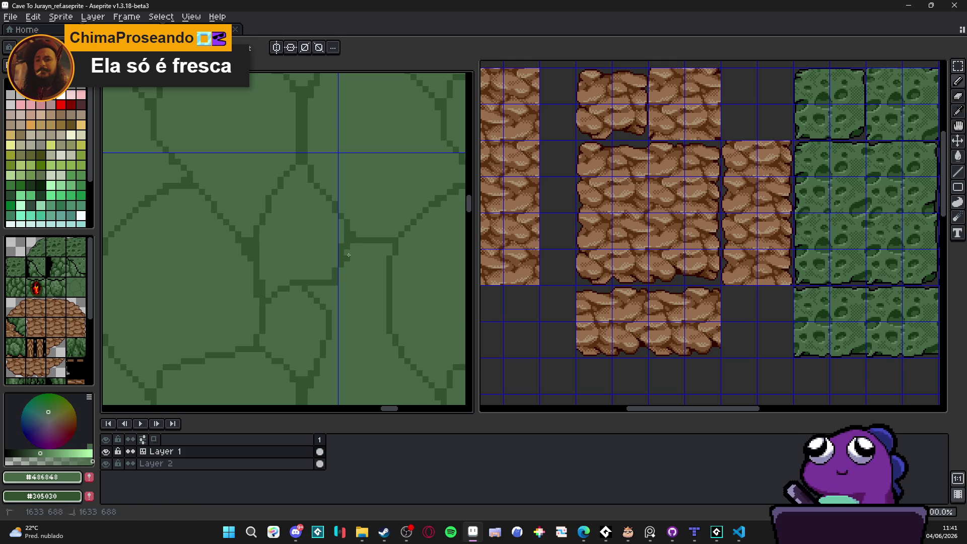
alt+click(346, 268)
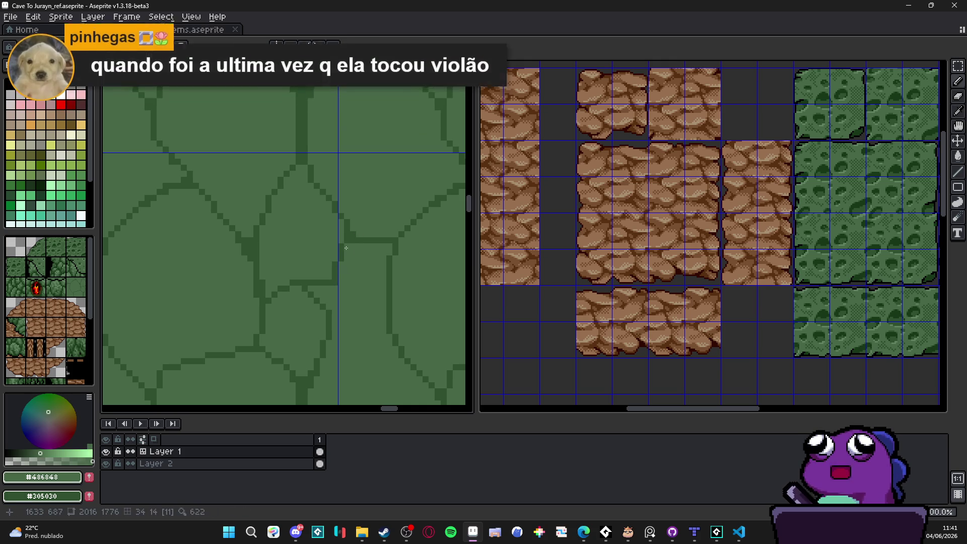
alt+click(349, 232)
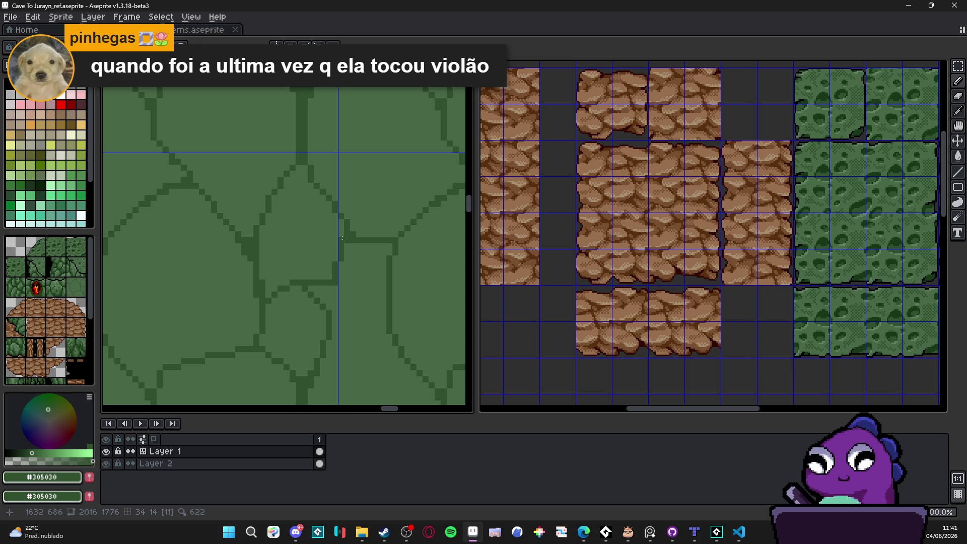
Cover a stray crack bit with #486848 and place a diagonal dark crack line.
scroll(353, 212, down, 3)
alt+click(366, 178)
drag(346, 197, 362, 199)
alt+click(337, 196)
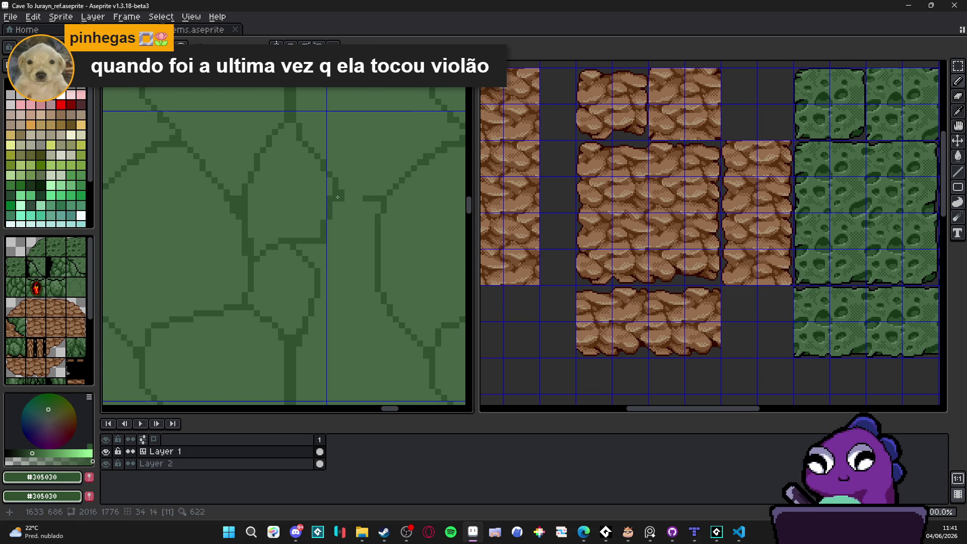
shift+click(355, 224)
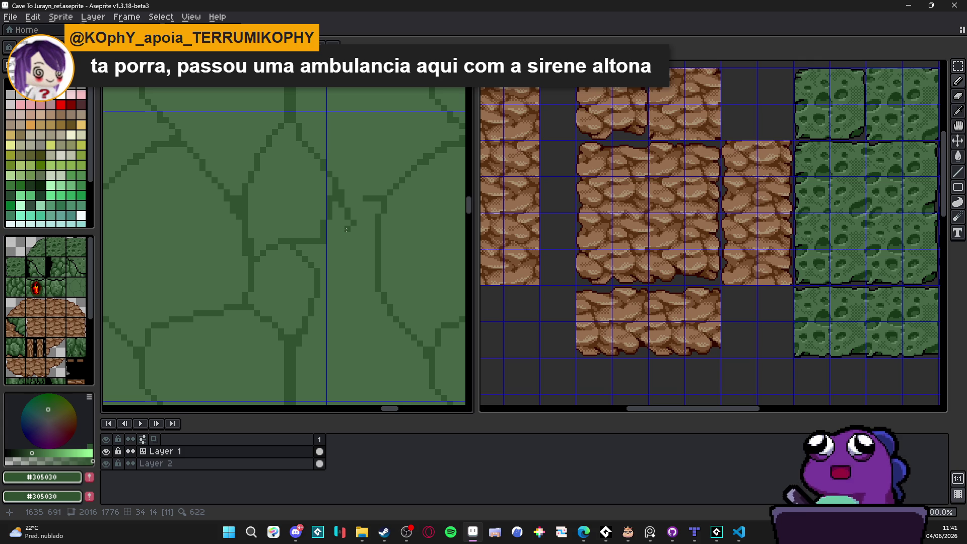
alt+click(359, 195)
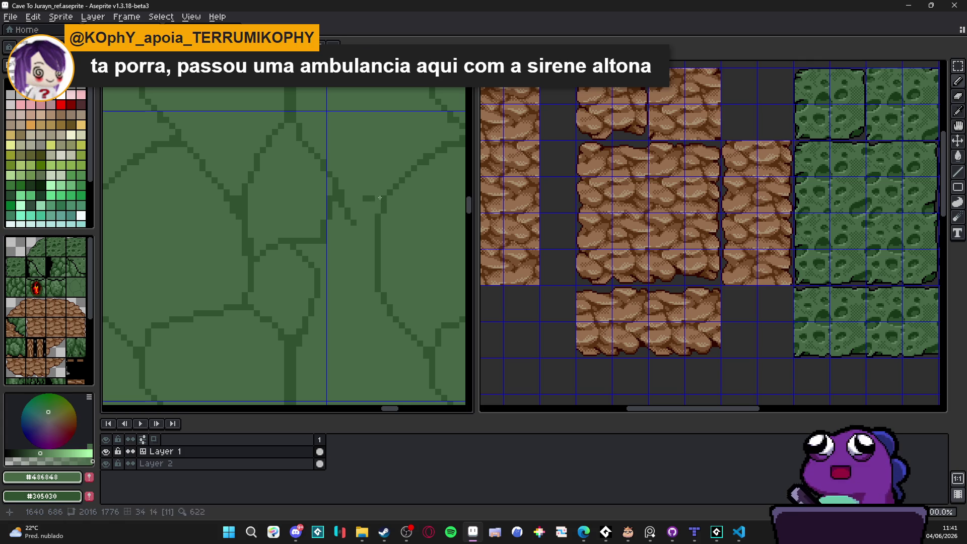
Thicken the crack near the junction with #305030 pixels on its left.
alt+click(356, 217)
scroll(360, 222, down, 2)
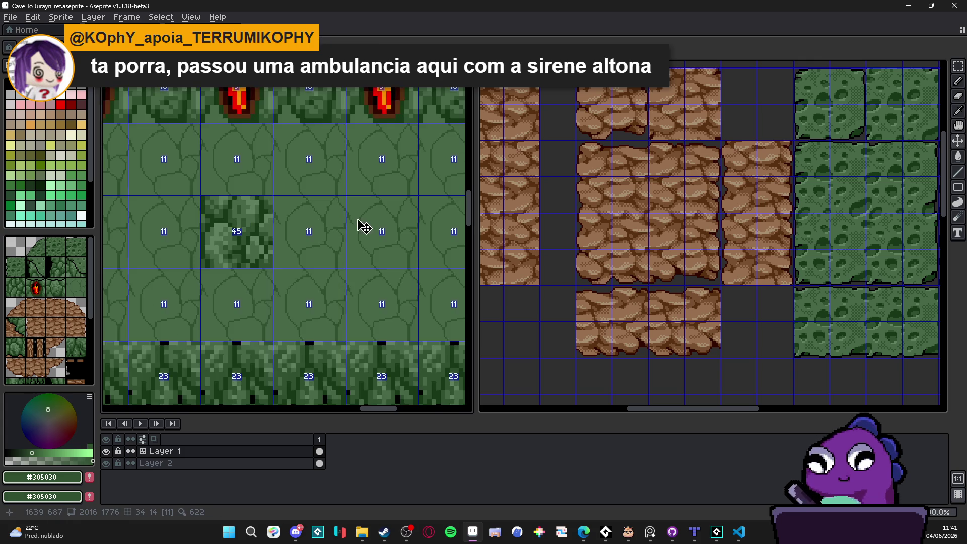
scroll(353, 227, up, 3)
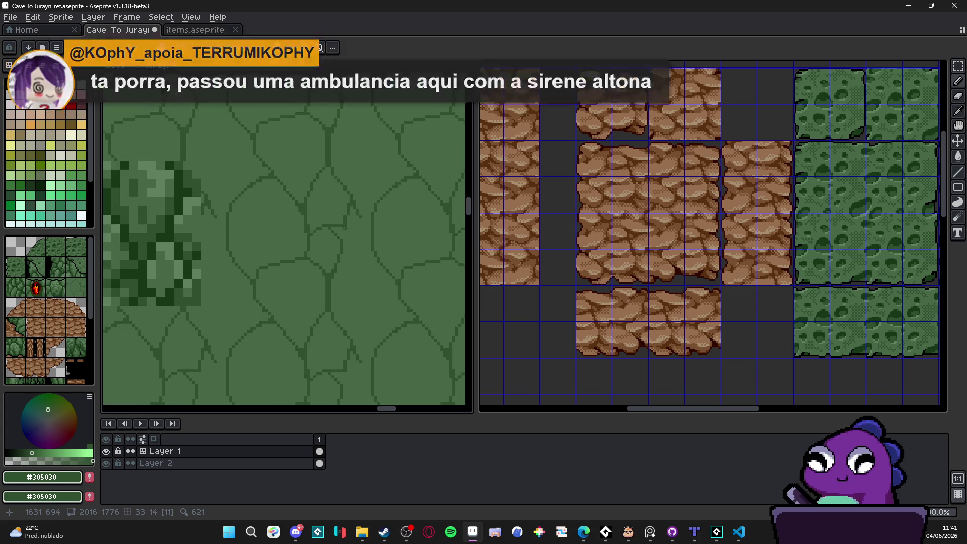
alt+click(353, 222)
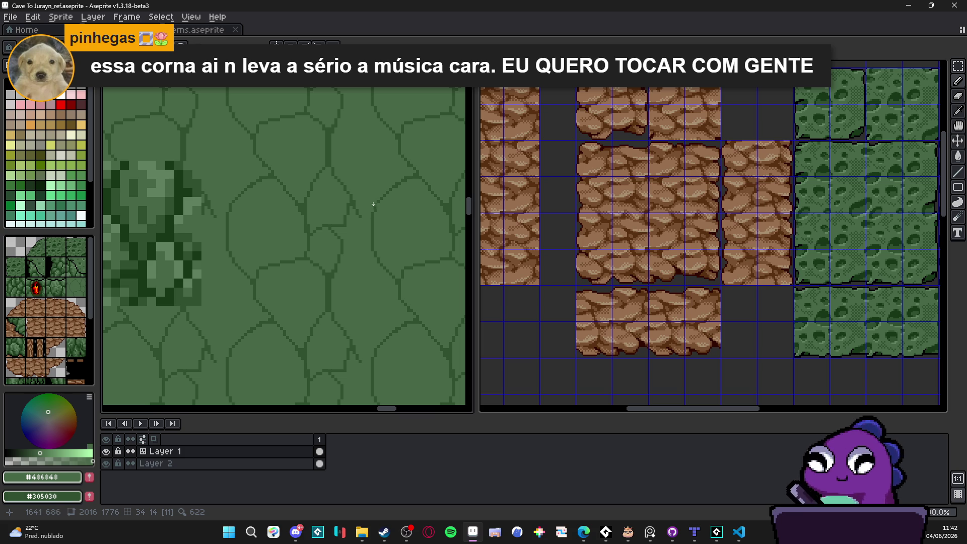
scroll(378, 194, up, 2)
alt+click(346, 237)
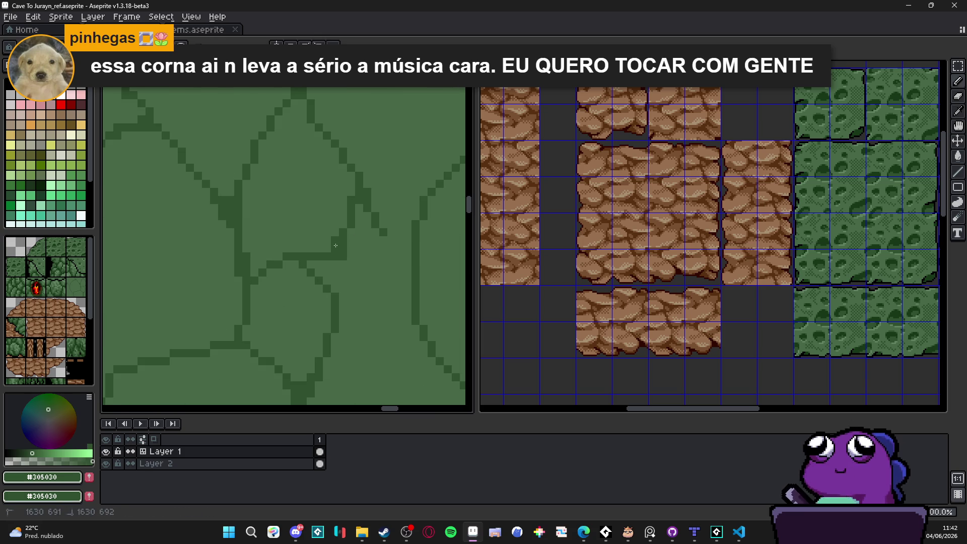
mouse_move(326, 244)
mouse_down()
mouse_move(317, 238)
mouse_move(342, 221)
mouse_move(344, 206)
mouse_up()
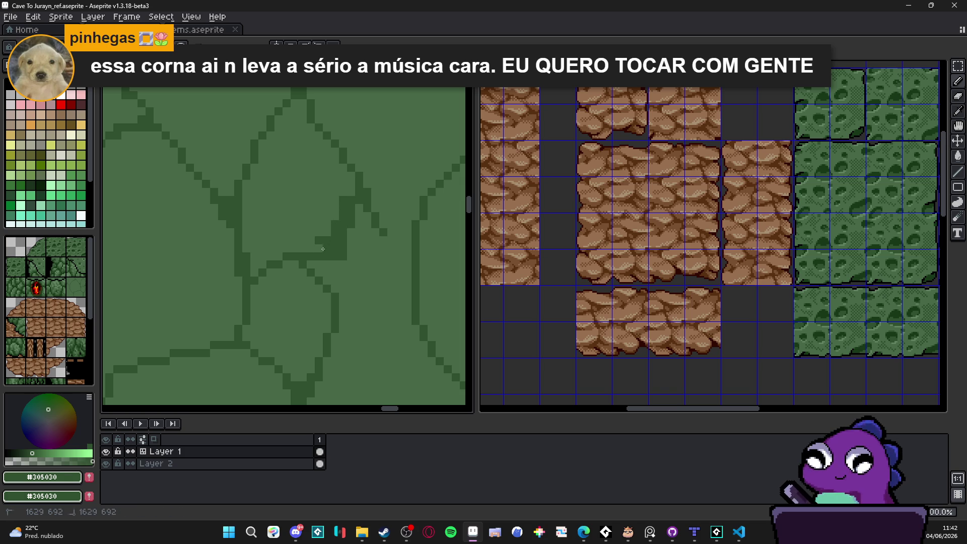
alt+click(317, 224)
Thin the dark crack lines by repainting pixels in #486848 stone green.
click(318, 239)
mouse_move(342, 248)
mouse_down()
mouse_move(342, 261)
mouse_move(335, 241)
mouse_move(353, 220)
mouse_move(334, 233)
mouse_up()
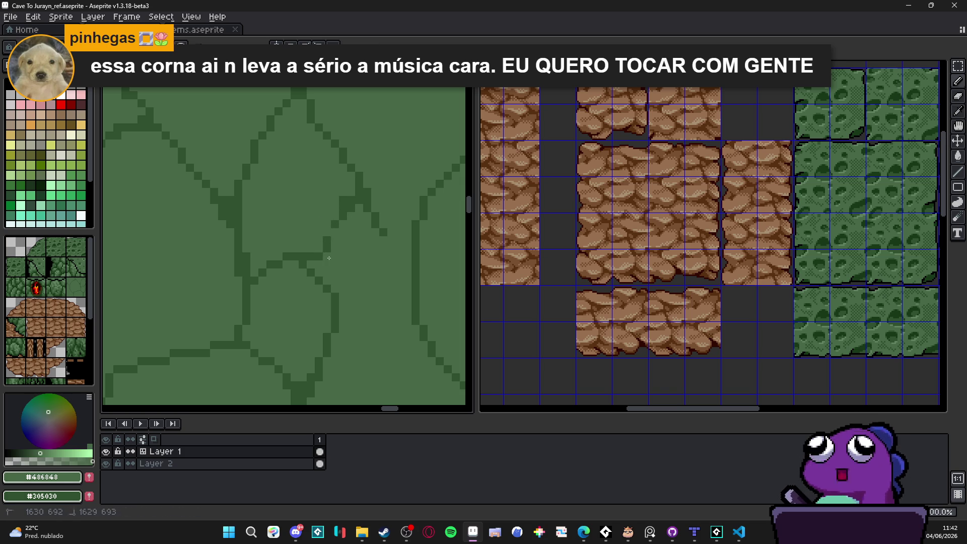
click(326, 256)
alt+click(327, 250)
scroll(334, 229, up, 1)
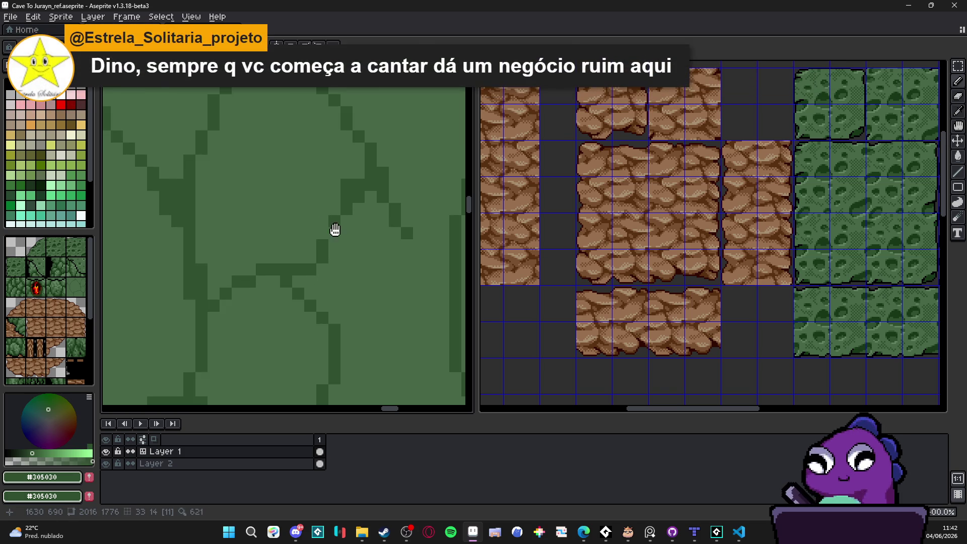
scroll(335, 229, down, 2)
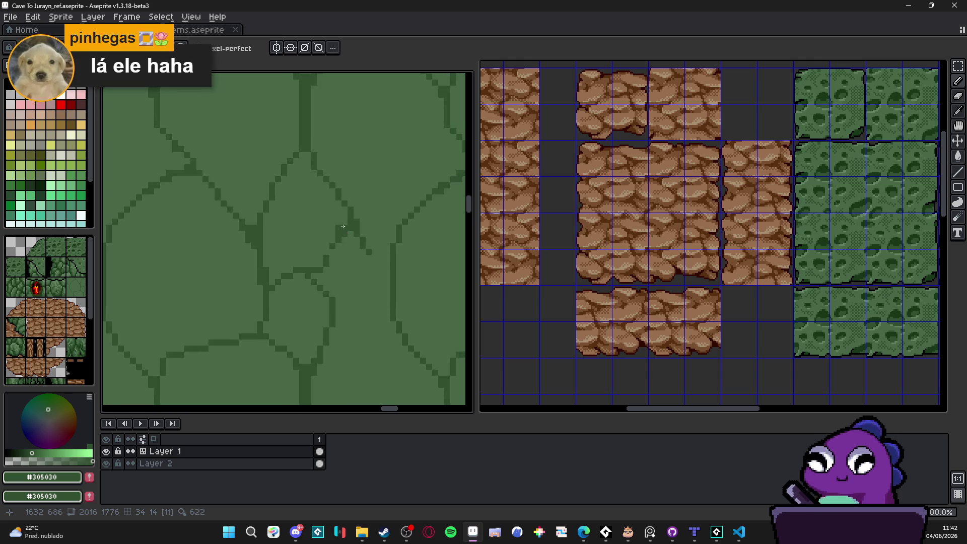
alt+click(327, 236)
mouse_move(347, 233)
mouse_down()
mouse_move(338, 243)
mouse_move(352, 226)
mouse_move(330, 260)
mouse_up()
Trim the central crack to a thin line and lighten part of the vertical crack.
alt+click(330, 249)
alt+click(351, 234)
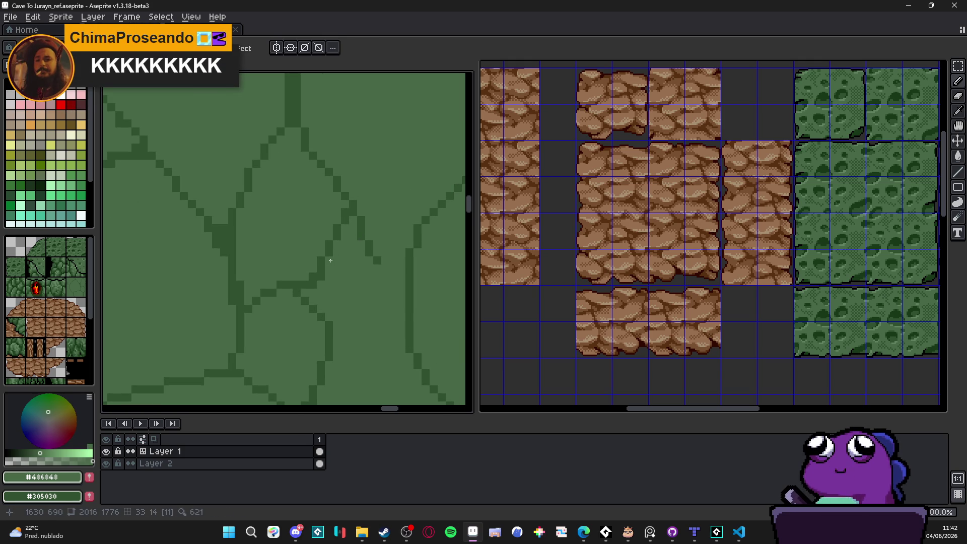
mouse_move(357, 214)
mouse_down()
mouse_move(354, 202)
mouse_move(344, 211)
mouse_up()
alt+click(350, 201)
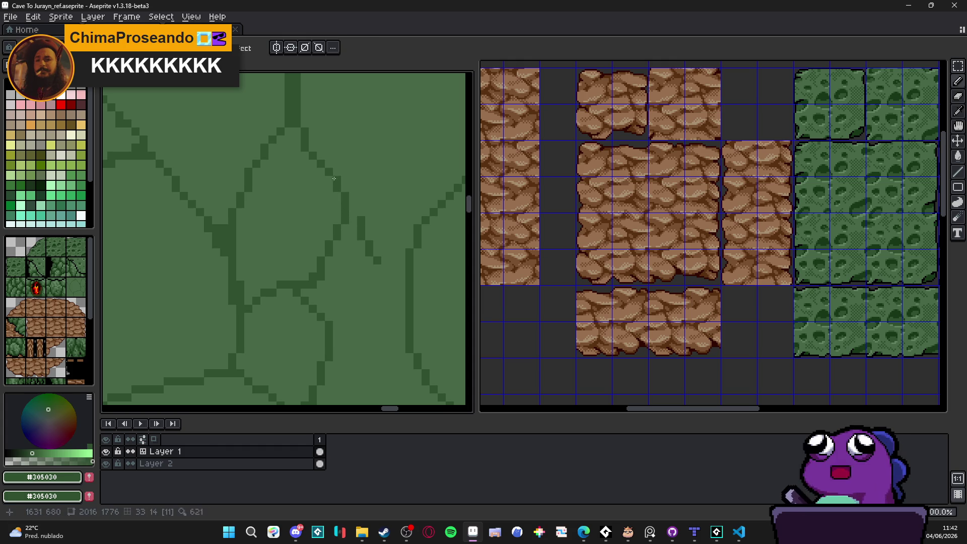
drag(331, 153, 354, 217)
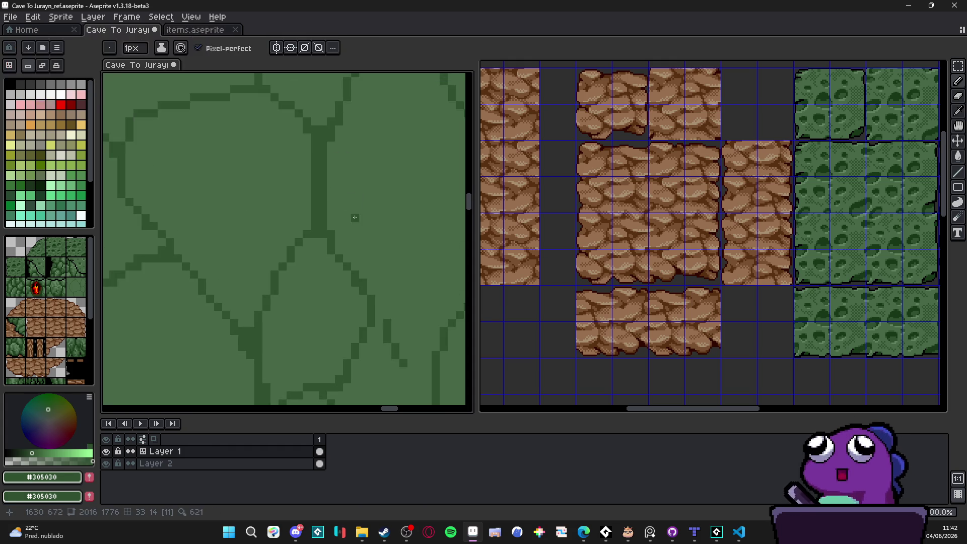
alt+click(354, 217)
mouse_move(324, 157)
mouse_down()
mouse_move(322, 202)
mouse_move(318, 155)
mouse_up()
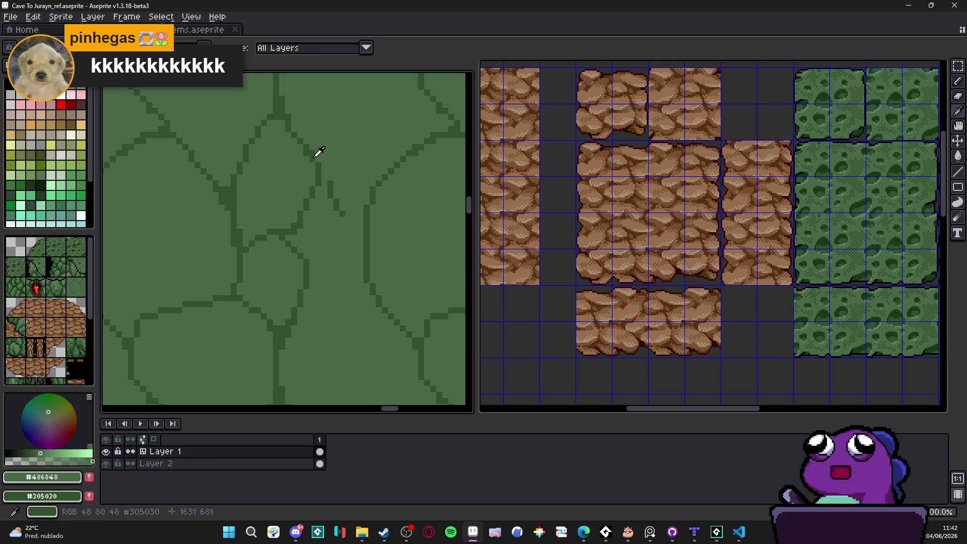
Make a rectangular marquee selection on part of the stone wall tile.
key(m)
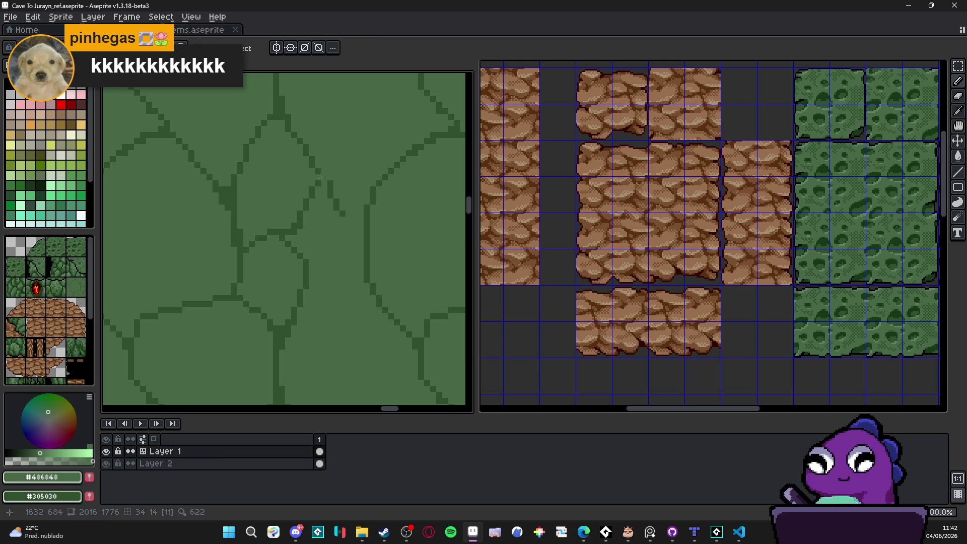
drag(328, 186, 348, 216)
scroll(332, 209, down, 2)
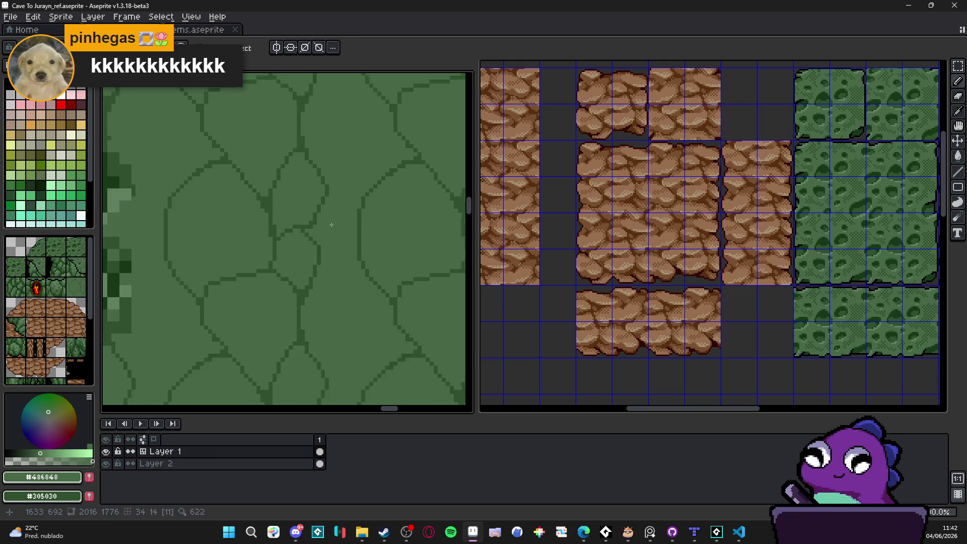
Pick #305030 and draw three new crack lines splitting the larger stones.
alt+click(285, 212)
drag(285, 212, 298, 225)
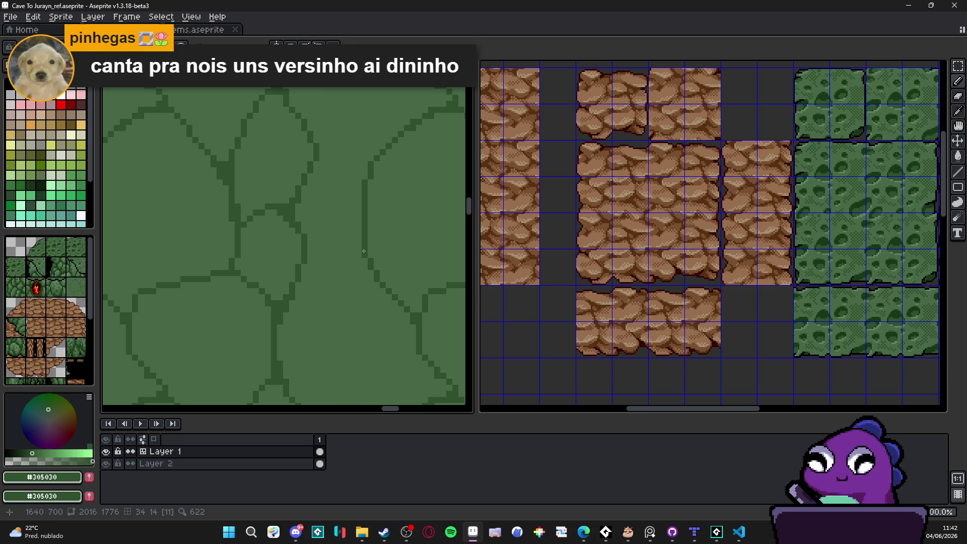
mouse_move(363, 251)
mouse_down()
mouse_move(341, 211)
mouse_move(336, 229)
mouse_move(316, 230)
mouse_move(296, 257)
mouse_move(301, 249)
mouse_move(302, 262)
mouse_up()
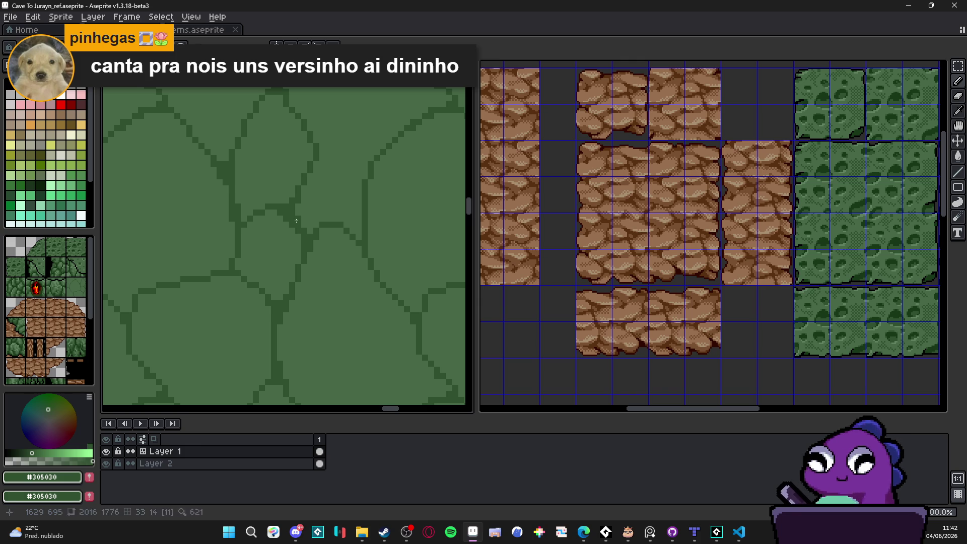
mouse_move(299, 223)
mouse_down()
mouse_move(309, 233)
mouse_move(331, 227)
mouse_up()
scroll(309, 233, right, 3)
scroll(330, 231, down, 2)
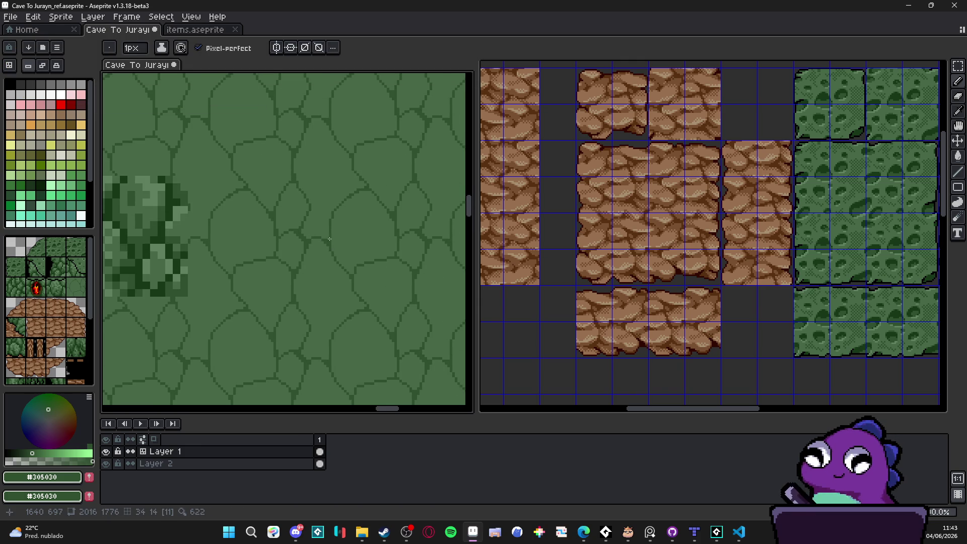
scroll(328, 234, up, 1)
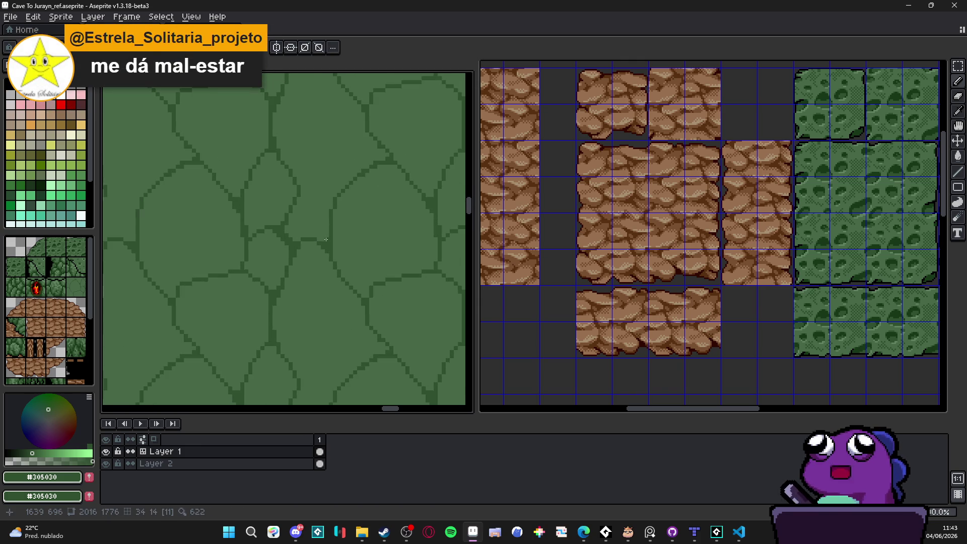
Fill the corners of the diagonal crack junction with dark #305030 pixels.
scroll(327, 238, down, 1)
scroll(330, 232, down, 2)
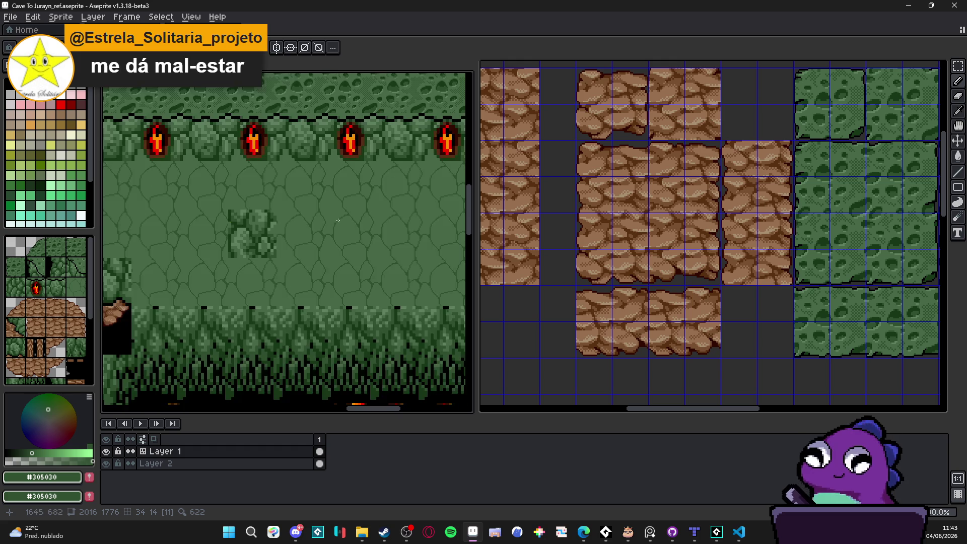
scroll(332, 223, up, 2)
scroll(318, 230, down, 1)
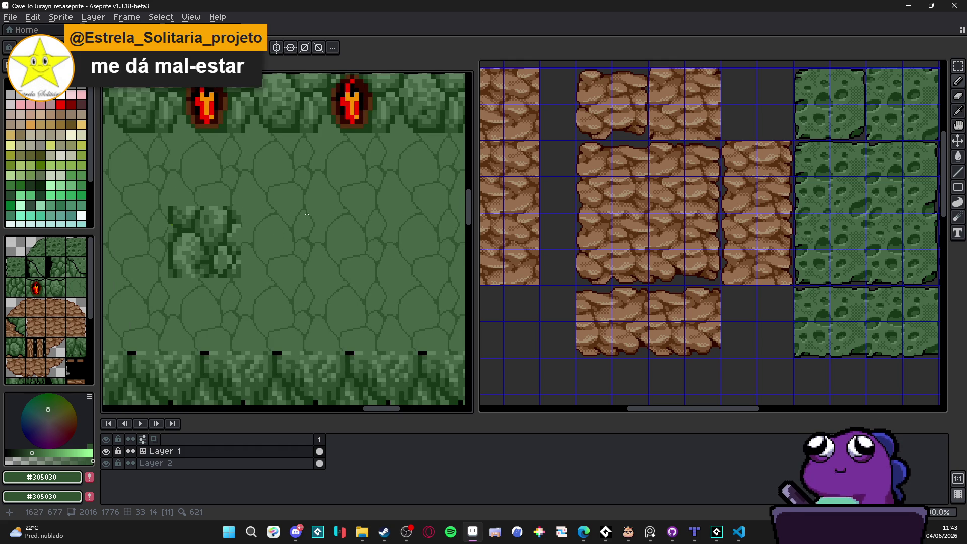
scroll(316, 239, up, 3)
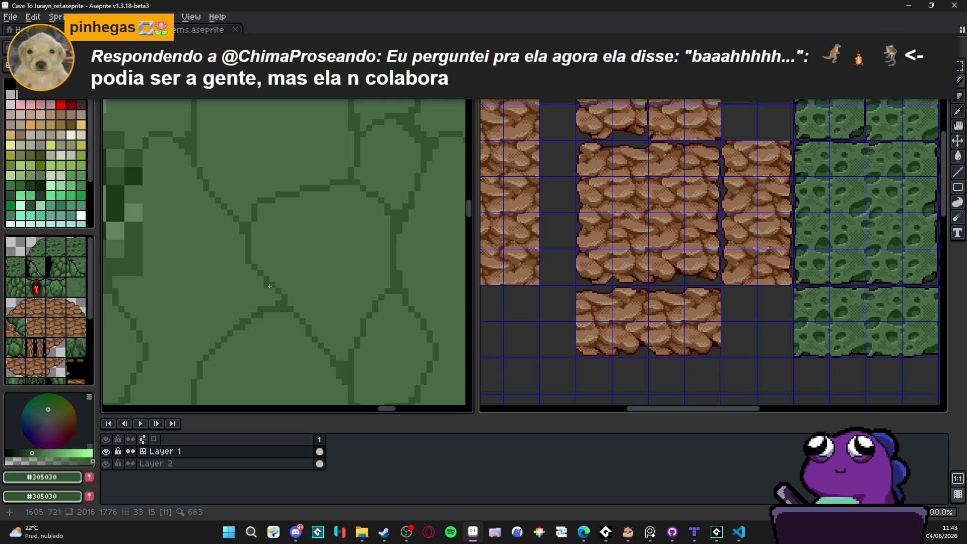
scroll(270, 292, up, 2)
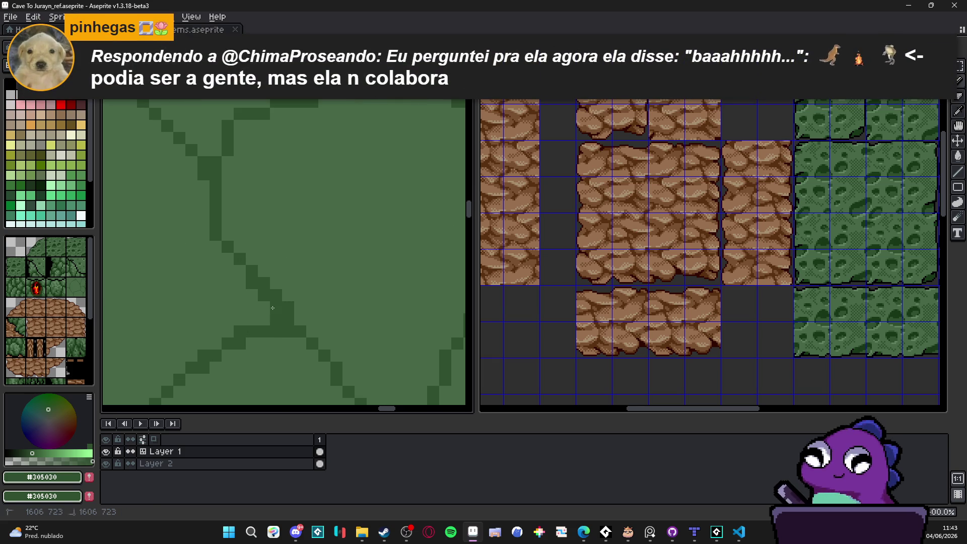
click(264, 306)
click(264, 319)
click(252, 306)
click(253, 319)
click(241, 271)
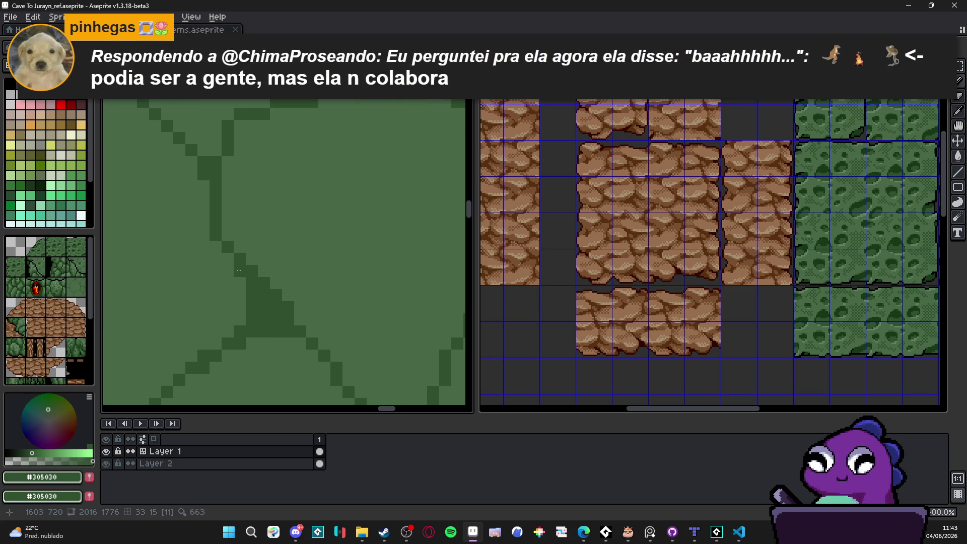
Thicken the diagonal crack with three more dark pixels.
scroll(281, 250, down, 3)
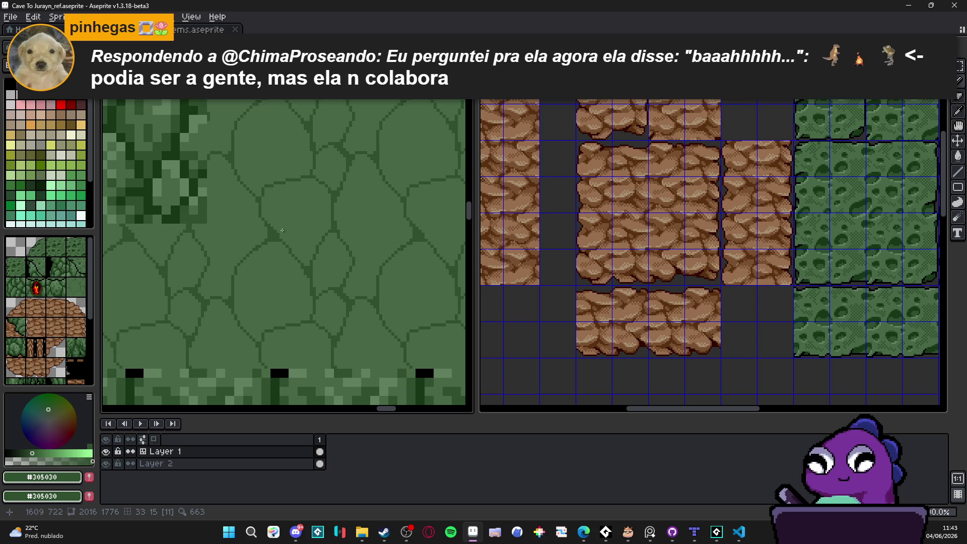
scroll(282, 230, down, 1)
scroll(280, 235, up, 3)
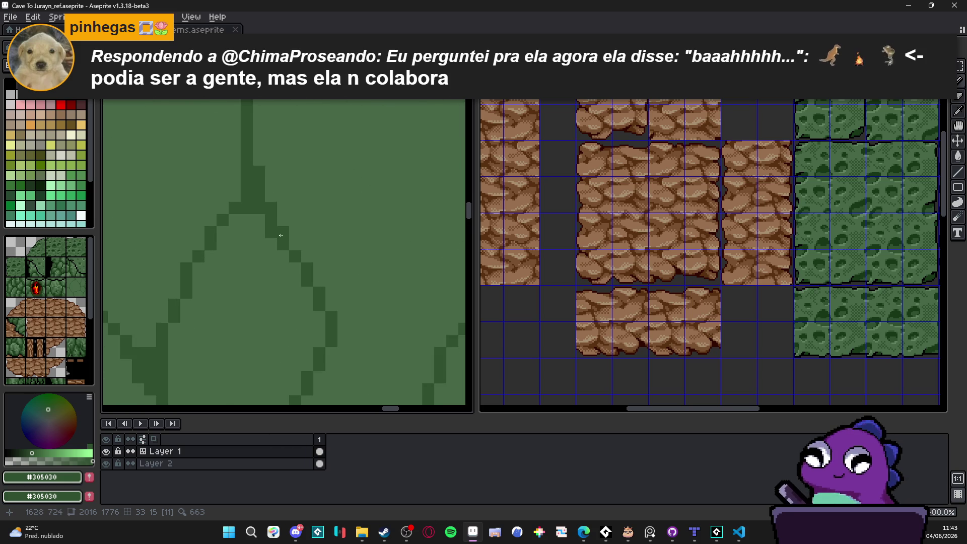
click(295, 244)
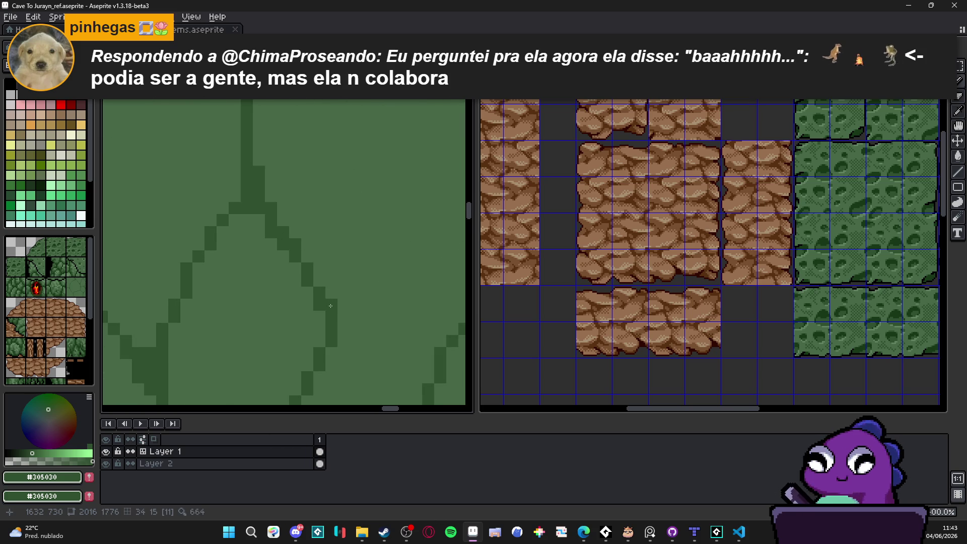
click(319, 281)
click(307, 256)
Zoom out to show the torch tiles and save Cave To Jurayn_ref.aseprite.
scroll(323, 298, down, 3)
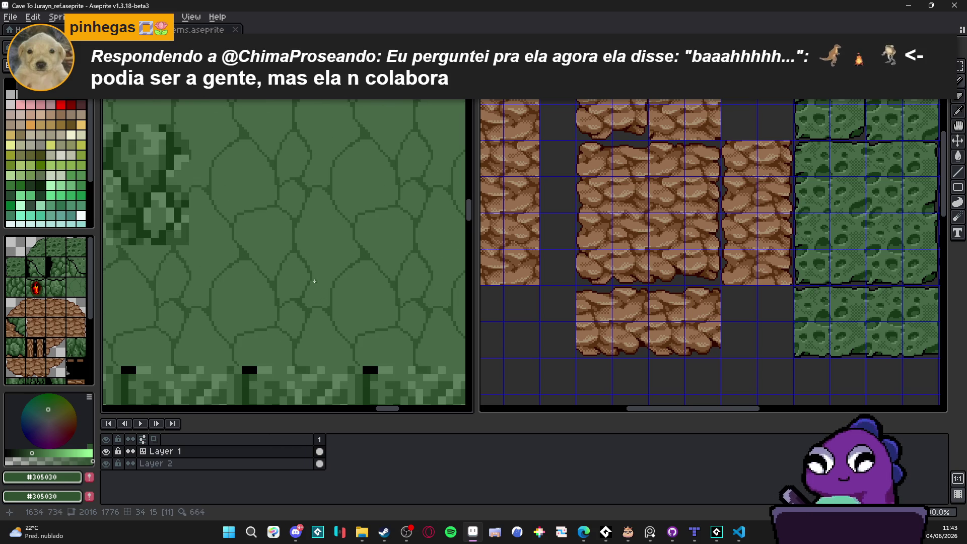
scroll(298, 207, down, 1)
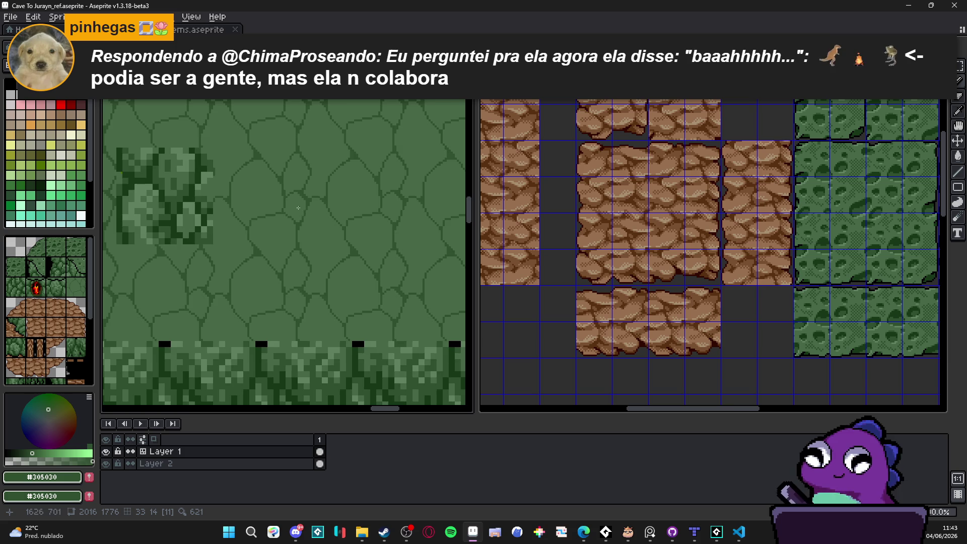
scroll(298, 208, down, 1)
mouse_move(298, 207)
mouse_down()
mouse_move(302, 271)
mouse_move(316, 248)
mouse_up()
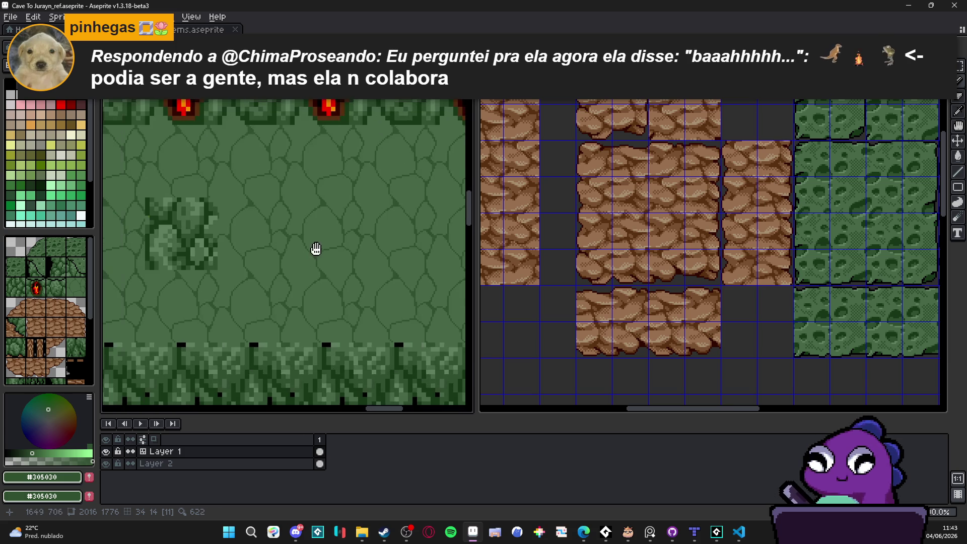
scroll(316, 248, down, 2)
key(ctrl+s)
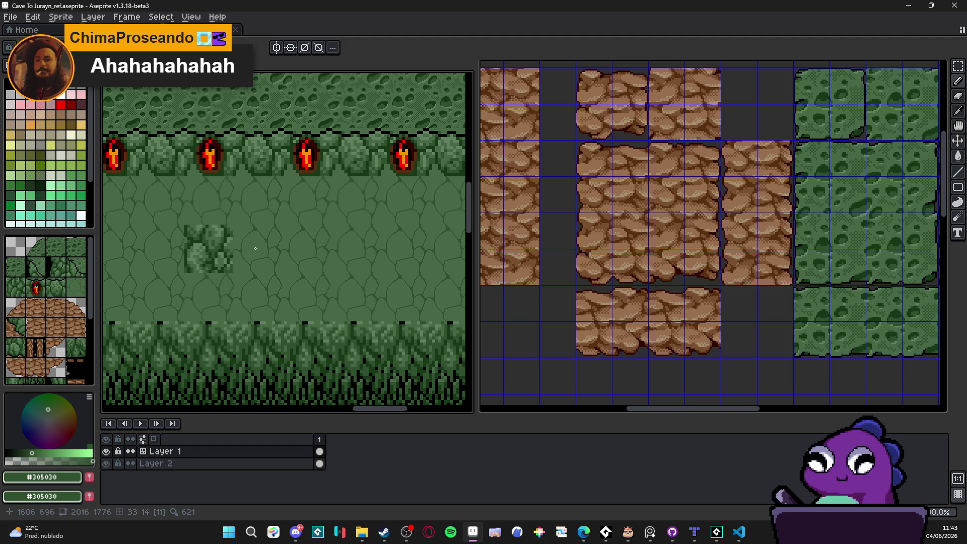
scroll(239, 209, up, 2)
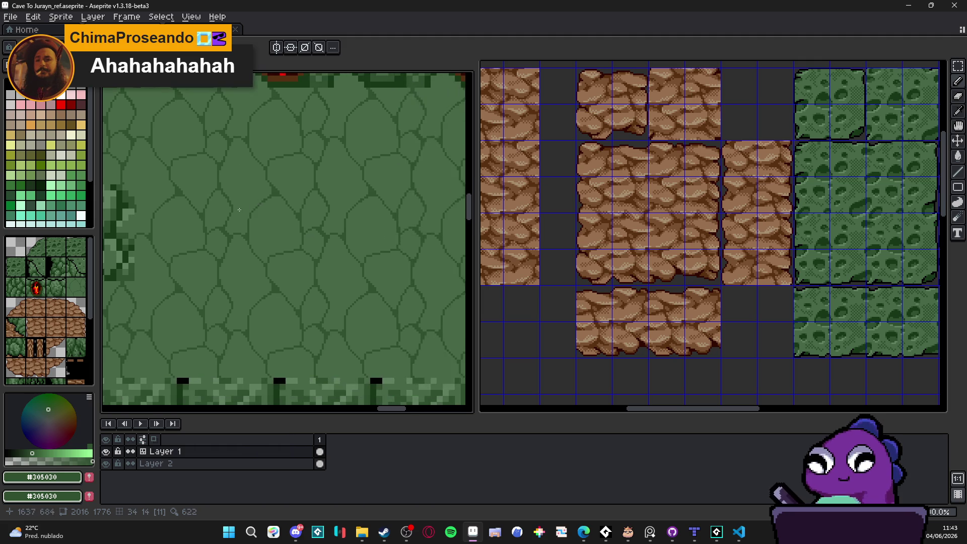
scroll(240, 210, up, 2)
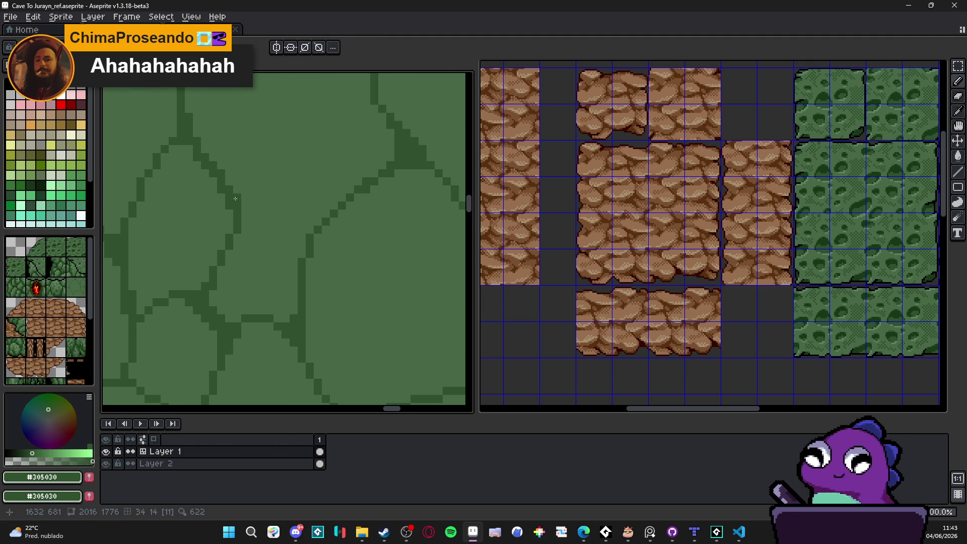
scroll(235, 198, down, 3)
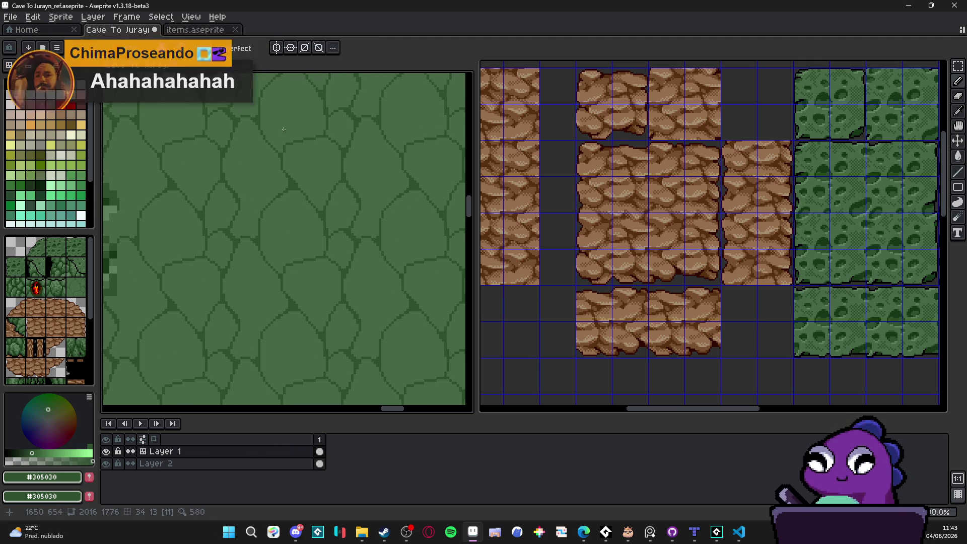
scroll(284, 128, up, 4)
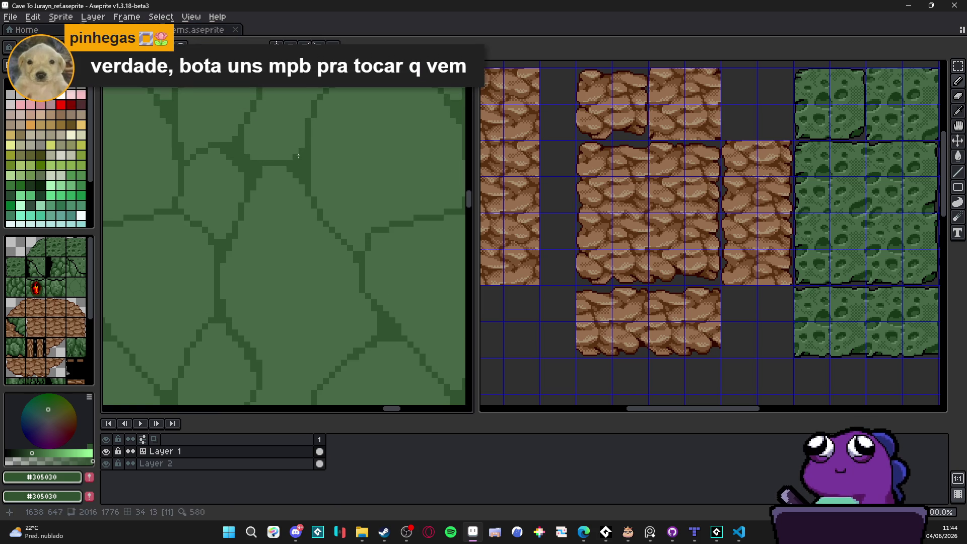
scroll(298, 156, down, 2)
scroll(268, 155, up, 2)
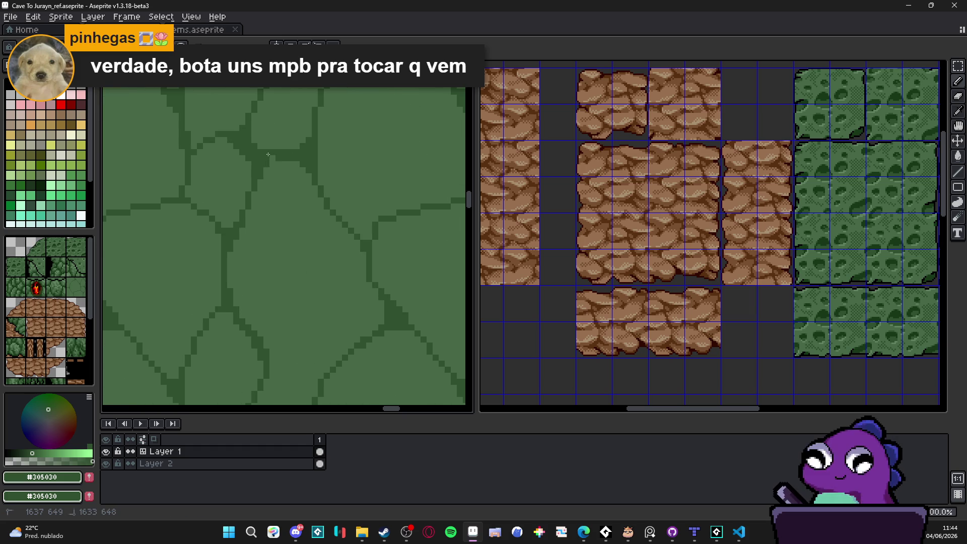
scroll(323, 204, down, 3)
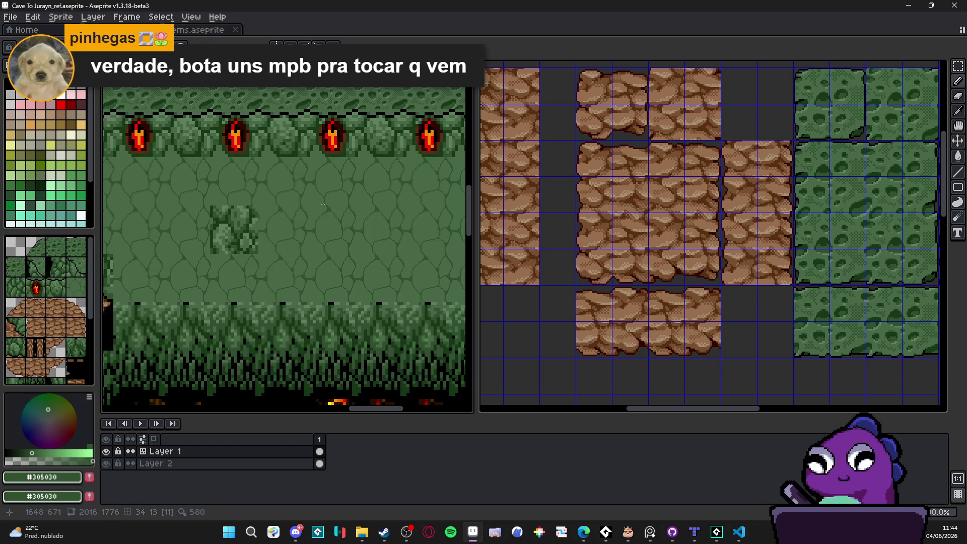
scroll(322, 204, up, 2)
scroll(324, 210, down, 2)
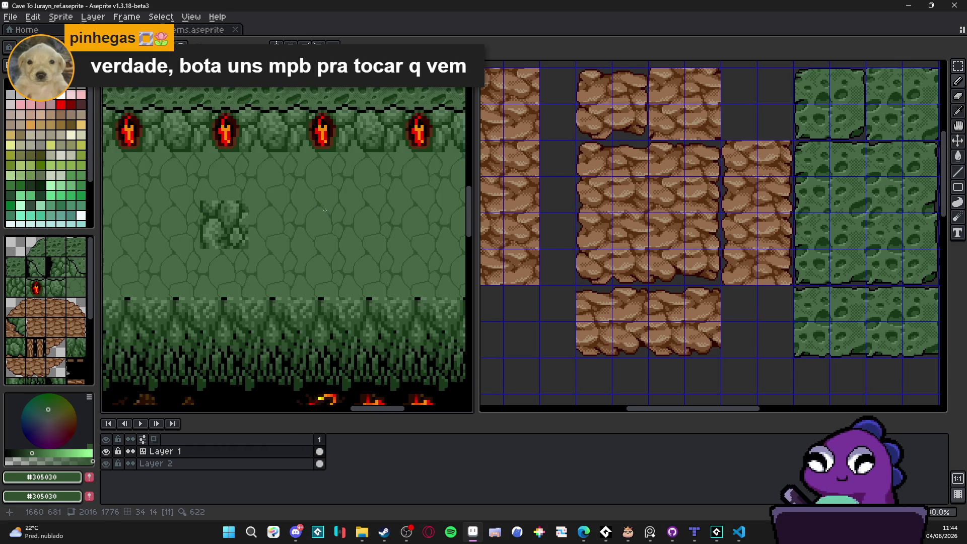
scroll(324, 204, down, 3)
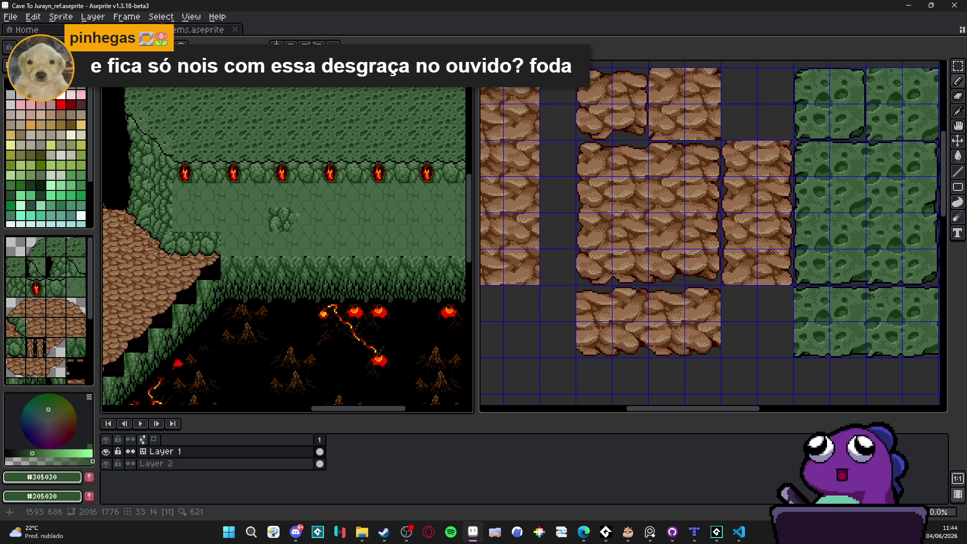
Paint three dark green pixels onto a crack line to thicken it.
scroll(298, 214, up, 4)
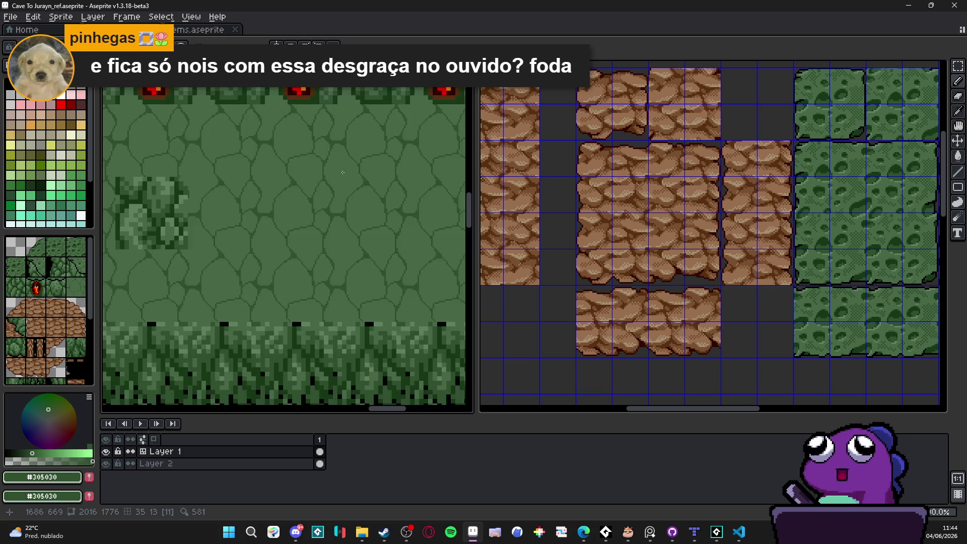
scroll(277, 168, up, 2)
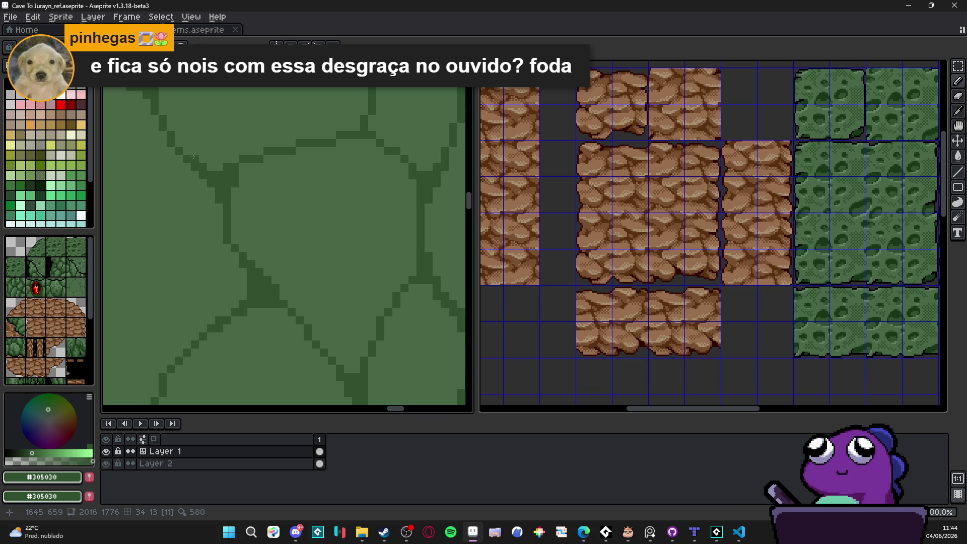
scroll(195, 207, up, 2)
click(241, 239)
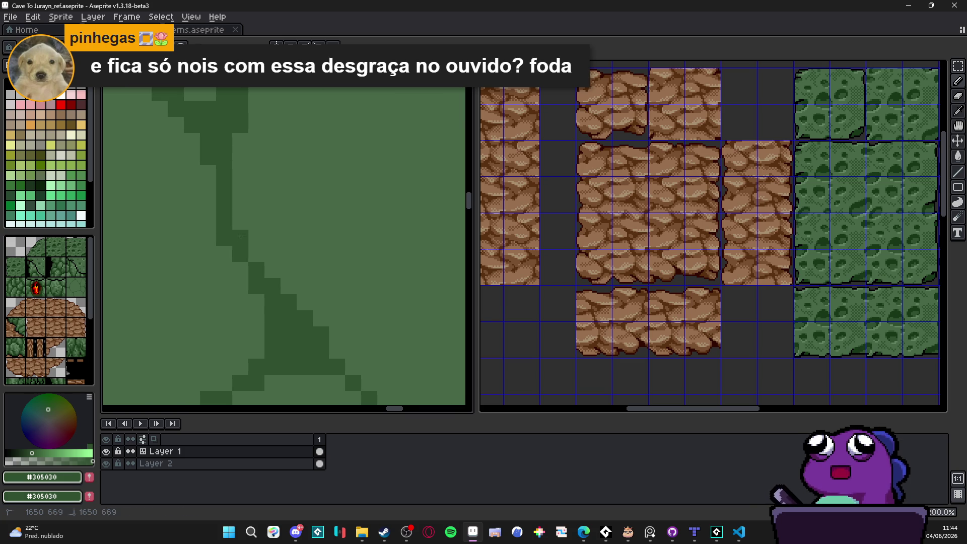
click(240, 222)
click(256, 254)
scroll(257, 254, down, 3)
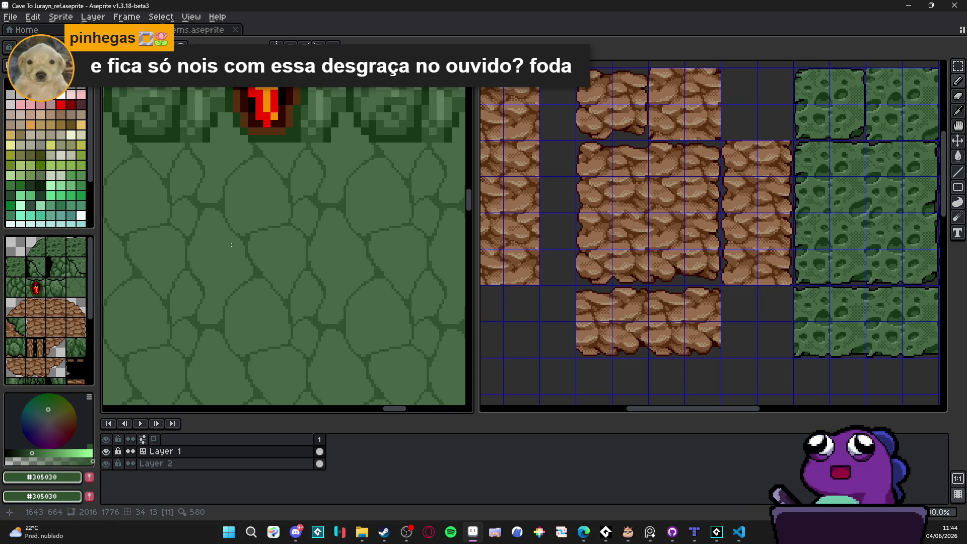
scroll(293, 291, down, 2)
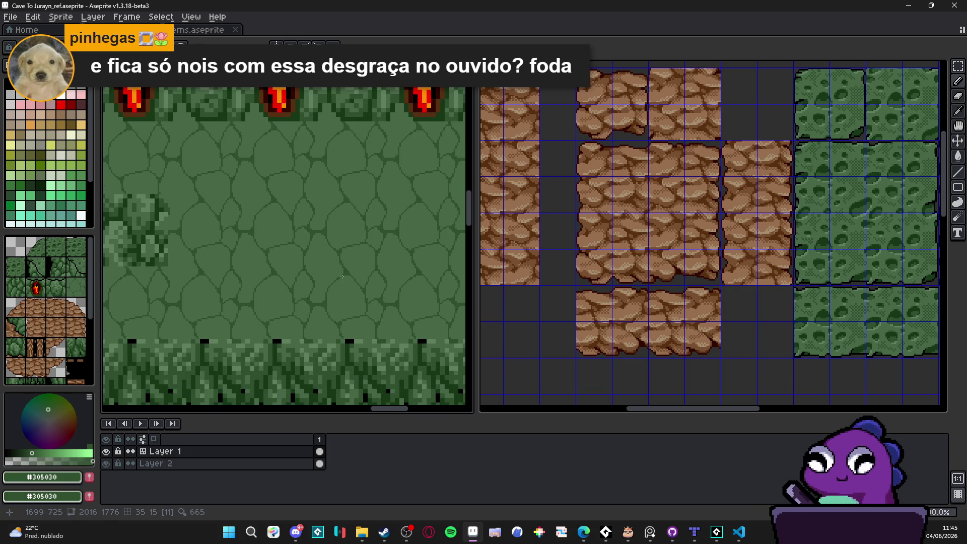
scroll(323, 297, down, 1)
scroll(267, 267, up, 4)
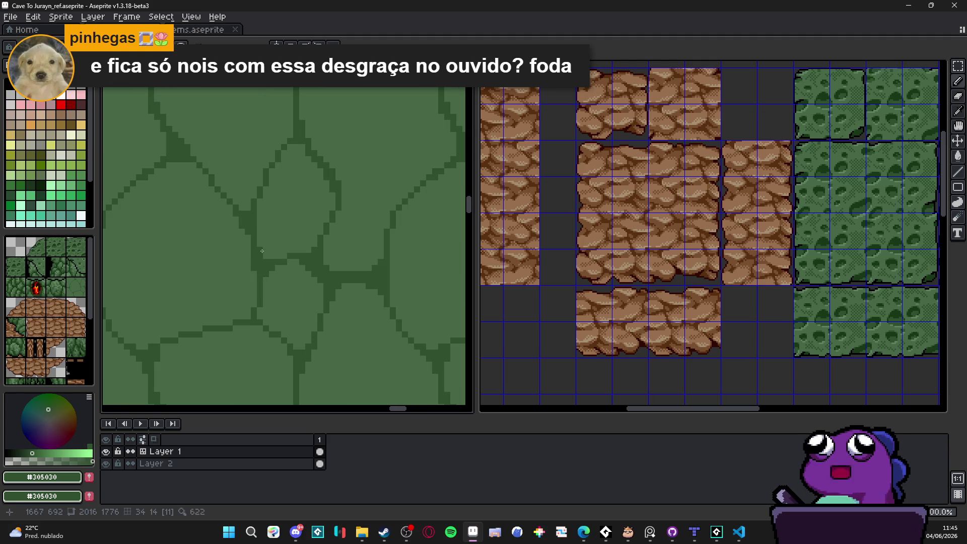
scroll(265, 257, down, 4)
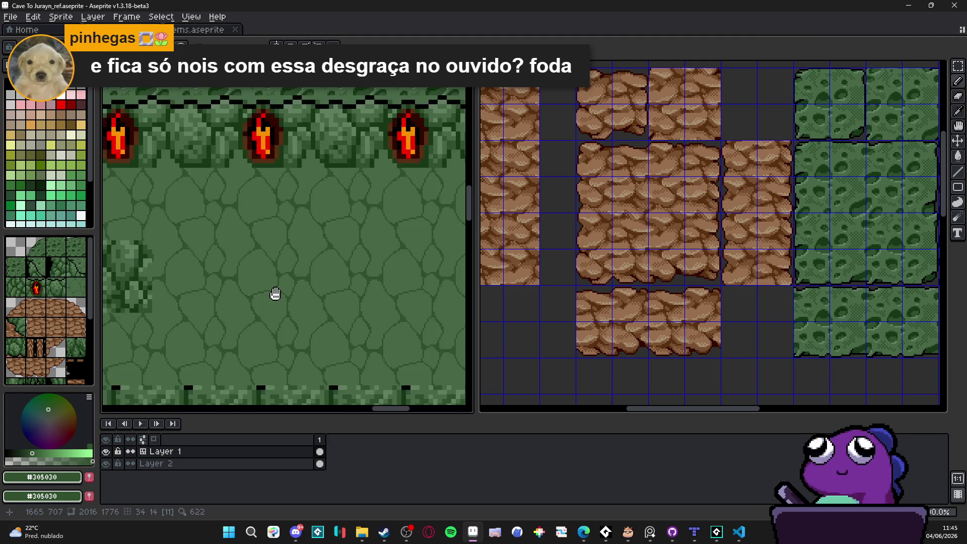
scroll(274, 295, up, 3)
scroll(284, 269, up, 1)
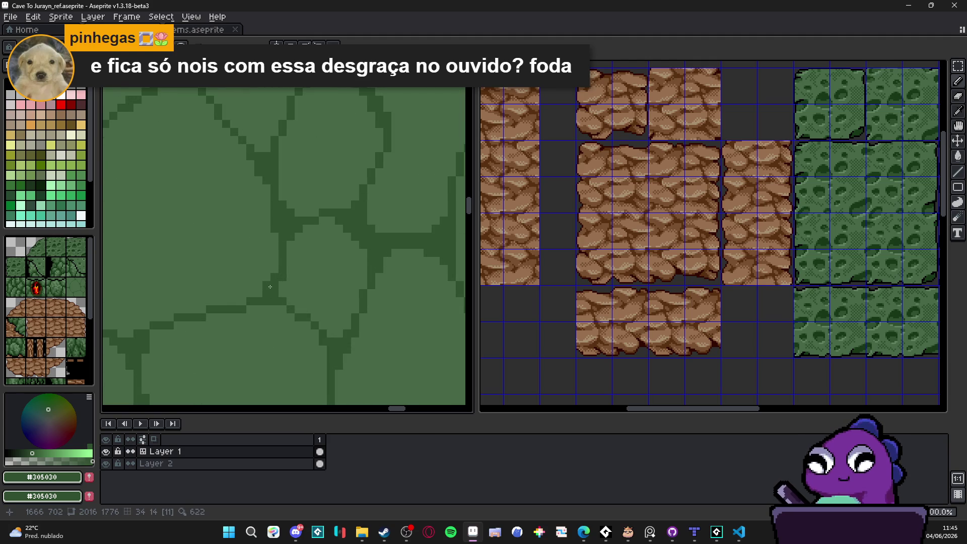
scroll(261, 295, down, 2)
scroll(260, 294, up, 2)
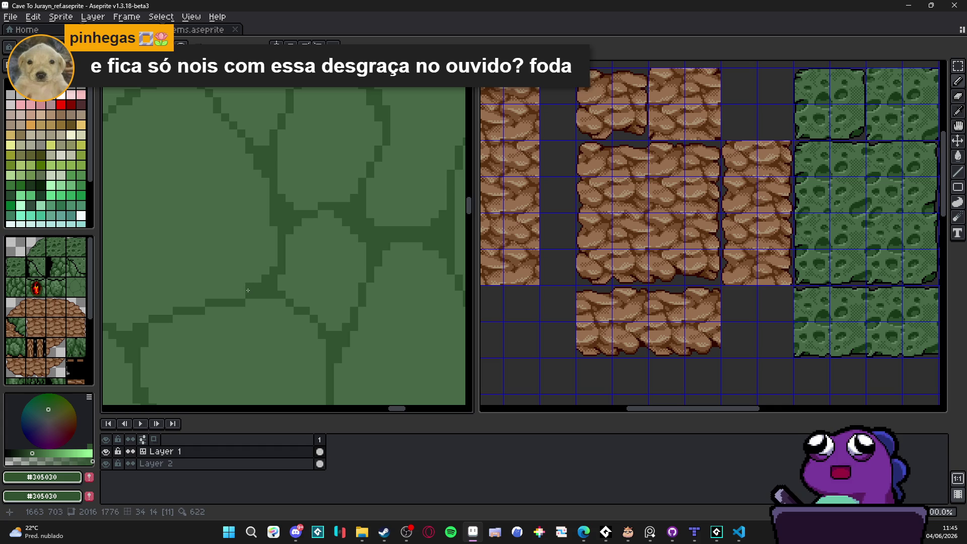
scroll(246, 302, down, 2)
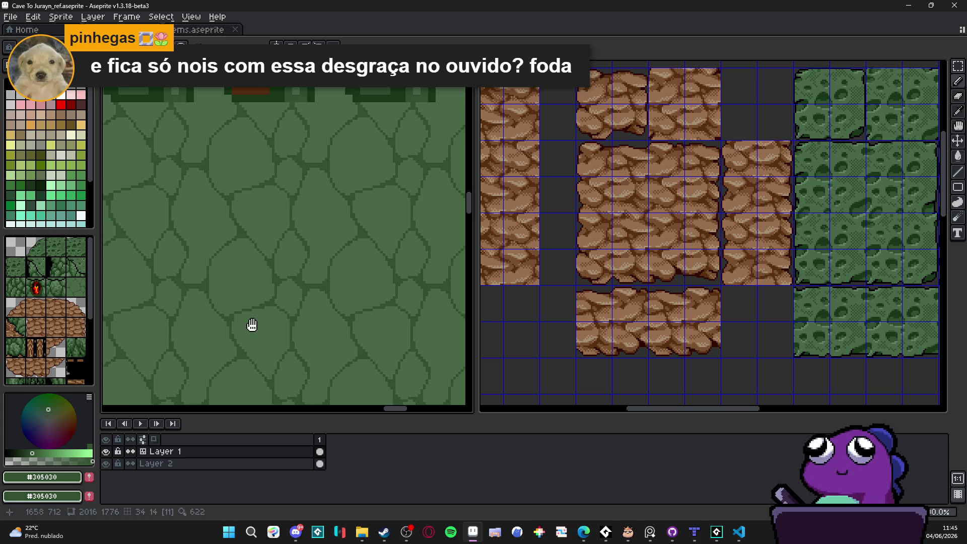
scroll(257, 325, up, 1)
scroll(285, 257, up, 1)
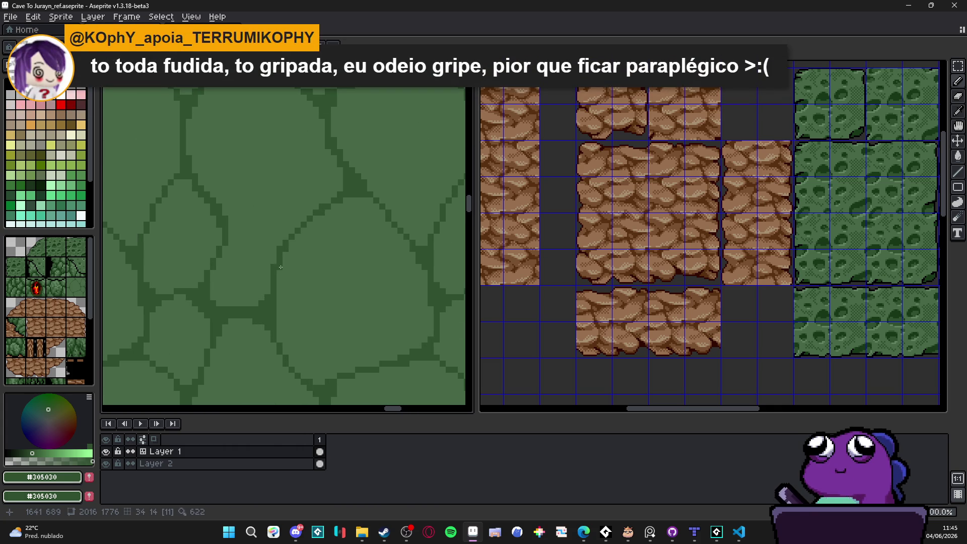
drag(280, 267, 272, 265)
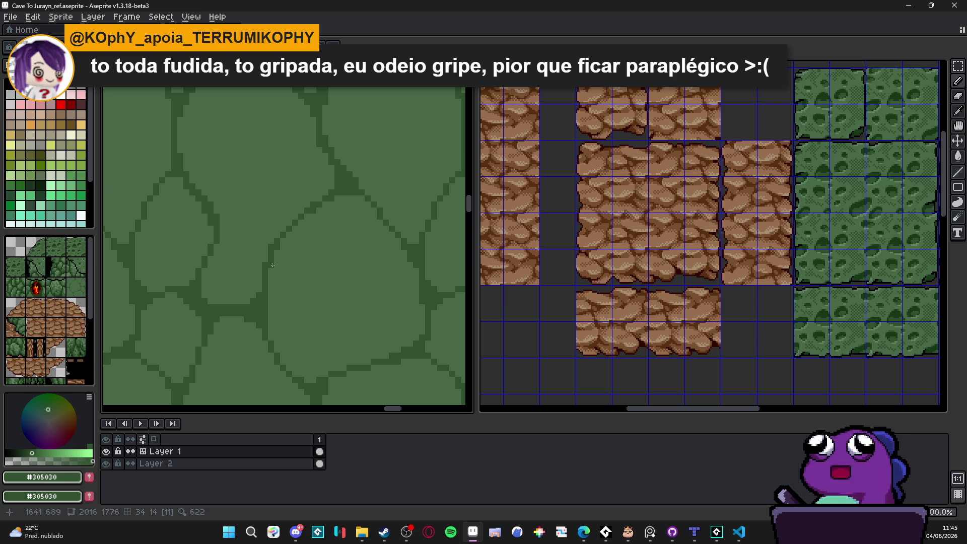
scroll(271, 265, down, 3)
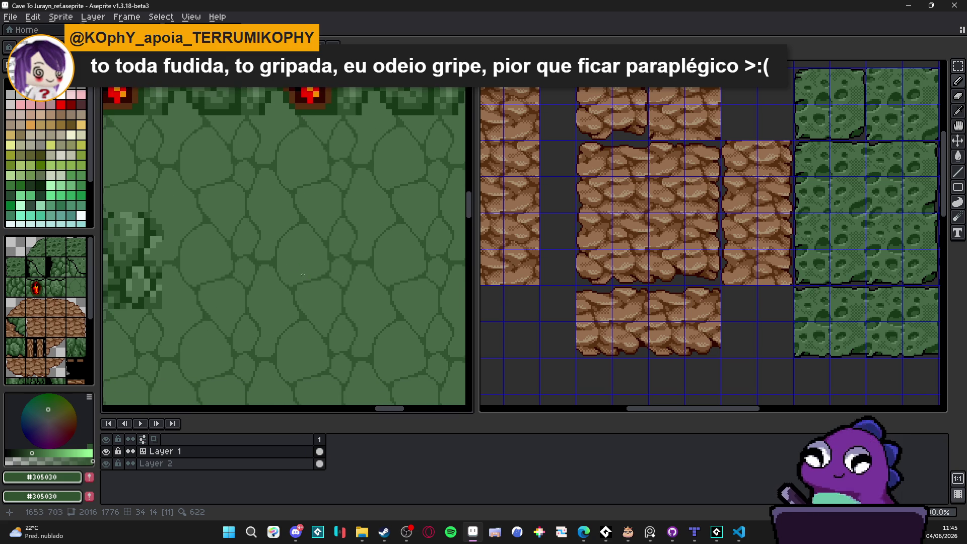
scroll(303, 275, down, 1)
scroll(328, 337, up, 3)
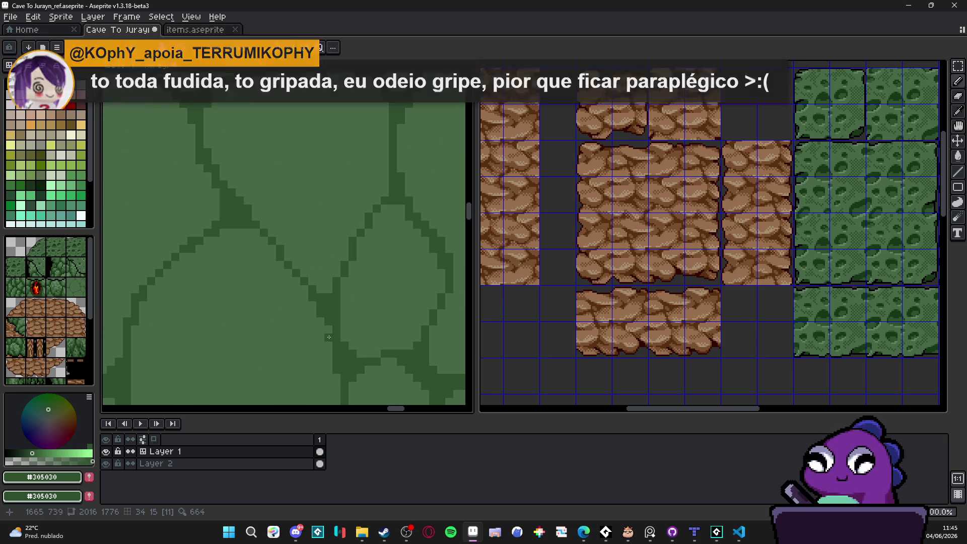
scroll(329, 339, down, 2)
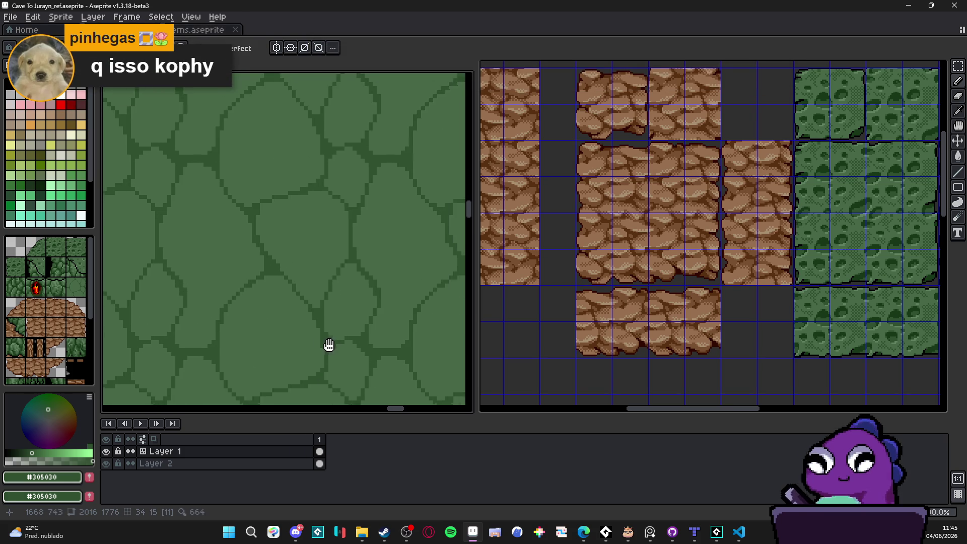
scroll(329, 344, down, 2)
scroll(303, 292, up, 1)
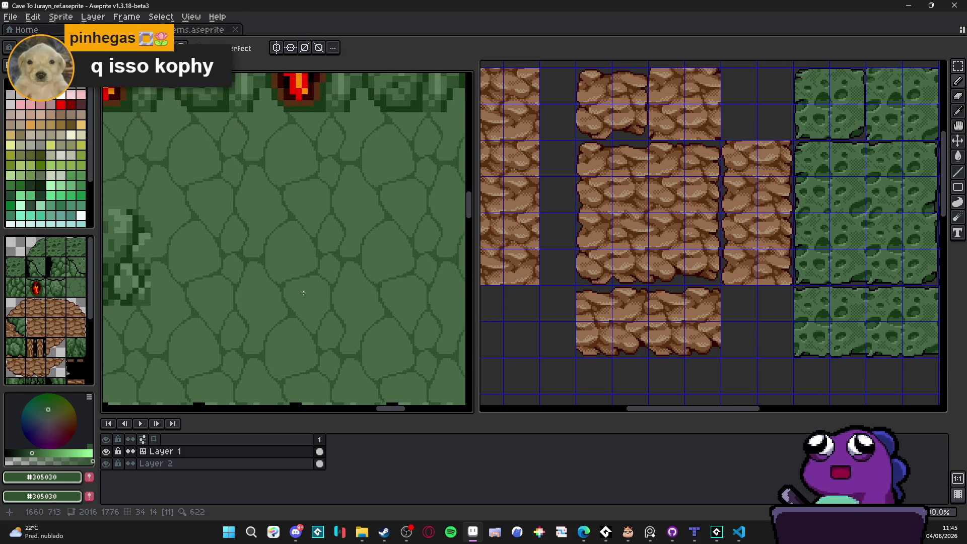
scroll(303, 293, up, 2)
scroll(312, 323, down, 2)
scroll(314, 330, up, 1)
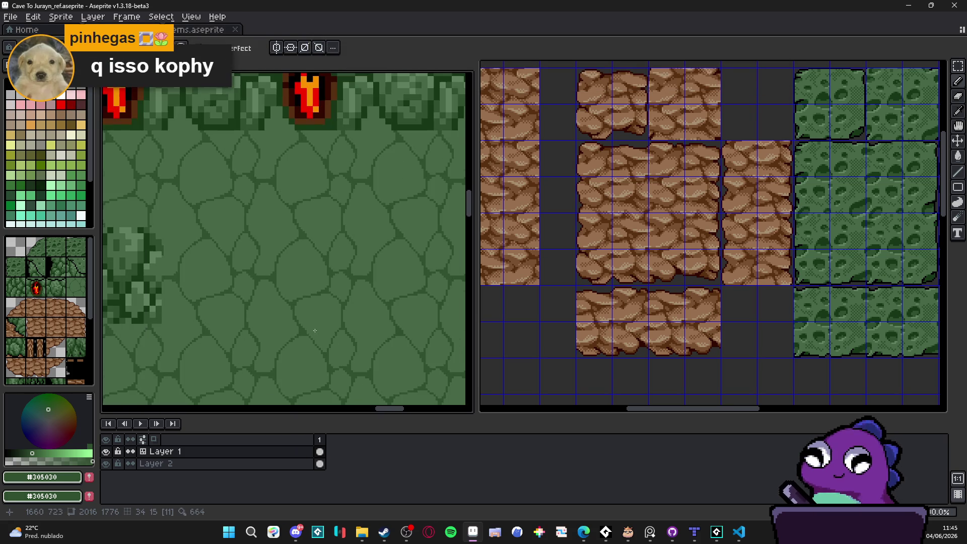
drag(315, 330, 319, 307)
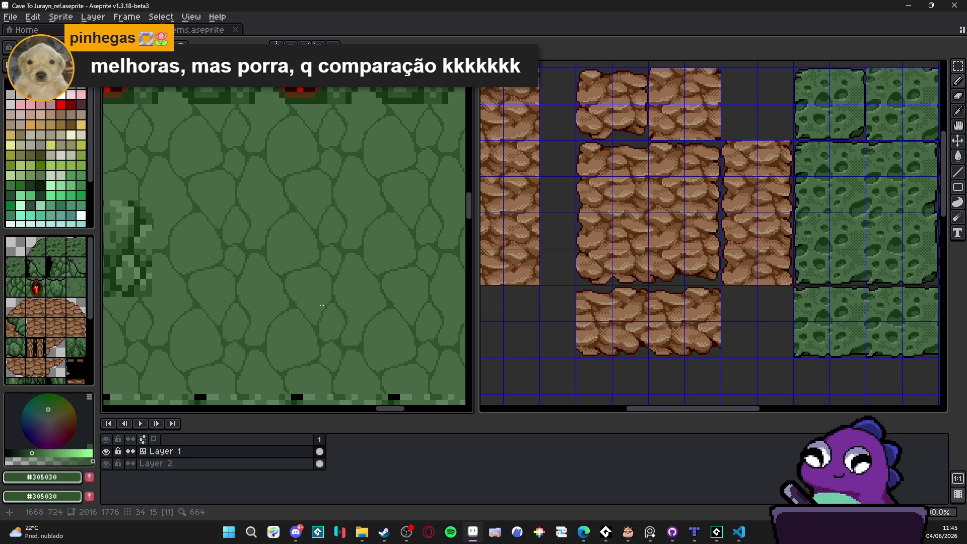
Draw a straight dark crack and a new crack running upward through the stones.
drag(314, 304, 340, 271)
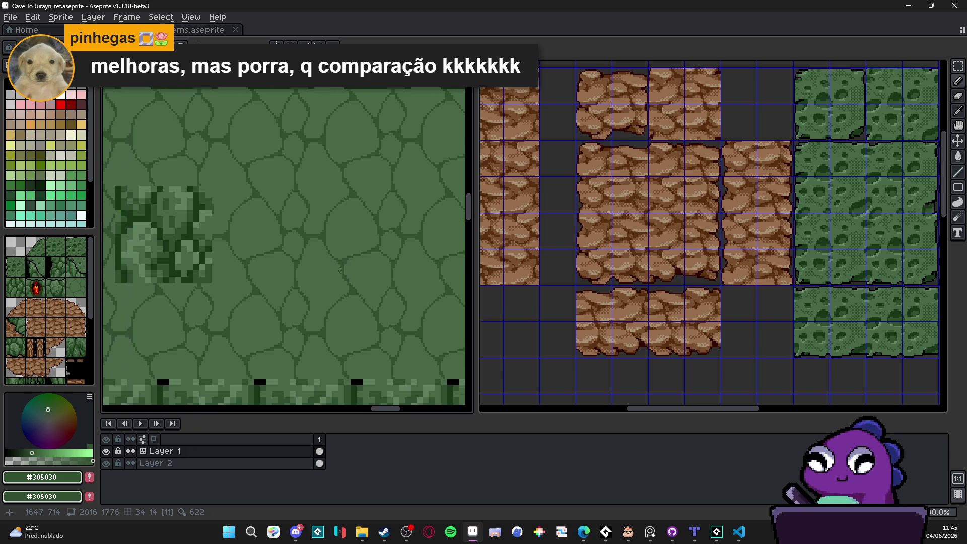
scroll(333, 272, up, 1)
scroll(298, 265, down, 1)
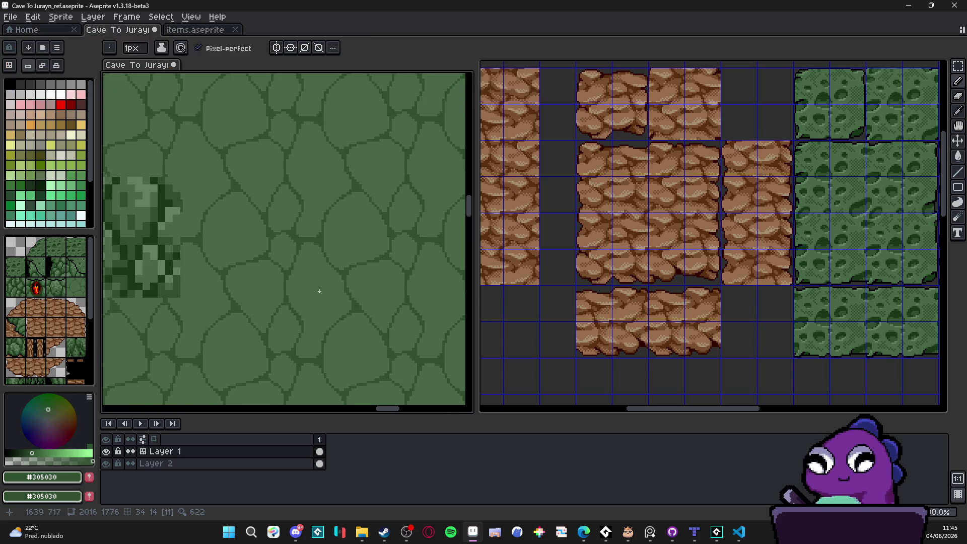
scroll(316, 285, up, 1)
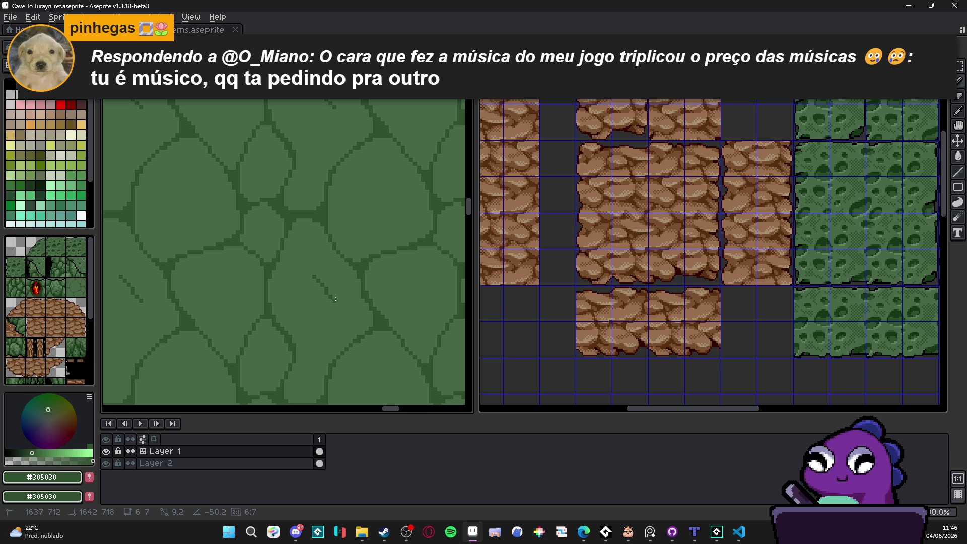
shift+click(359, 292)
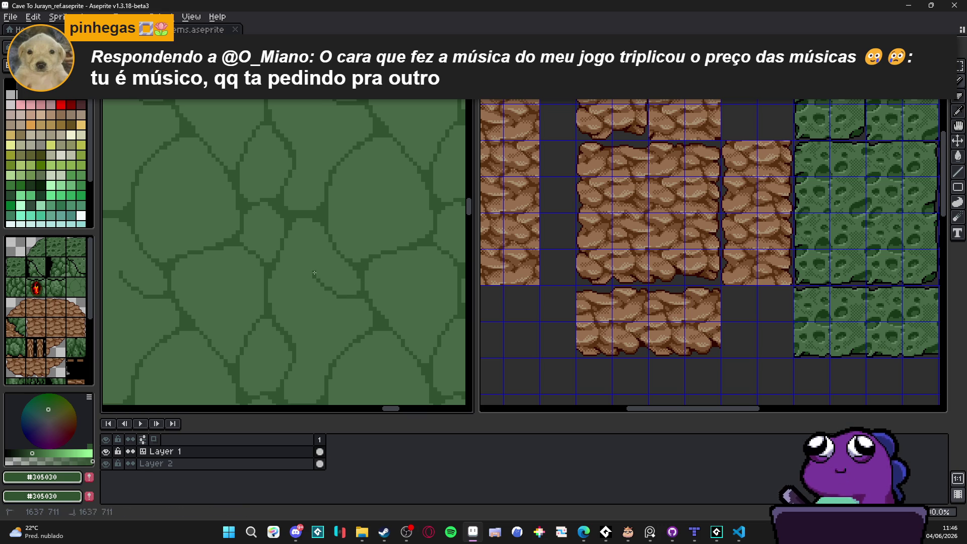
drag(314, 273, 317, 223)
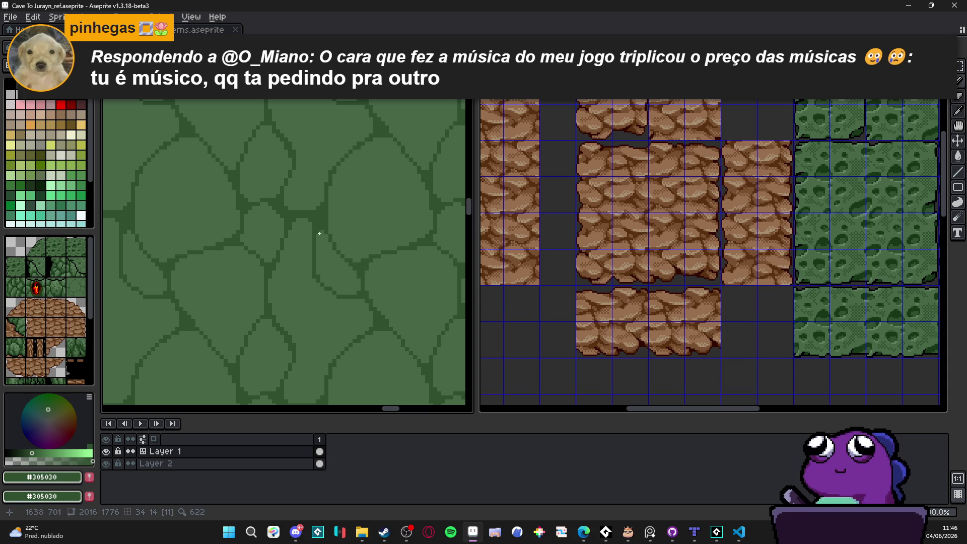
scroll(329, 268, down, 1)
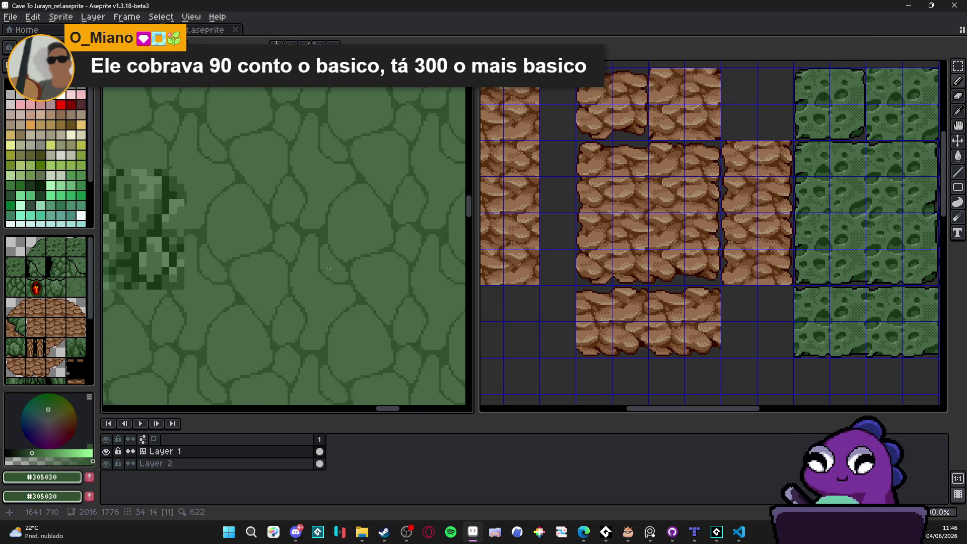
scroll(332, 272, up, 3)
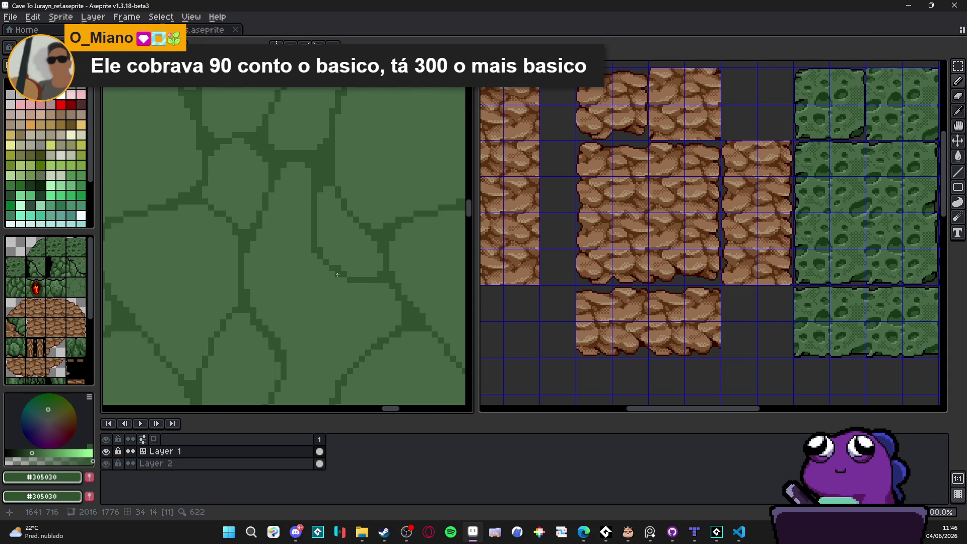
scroll(338, 274, down, 3)
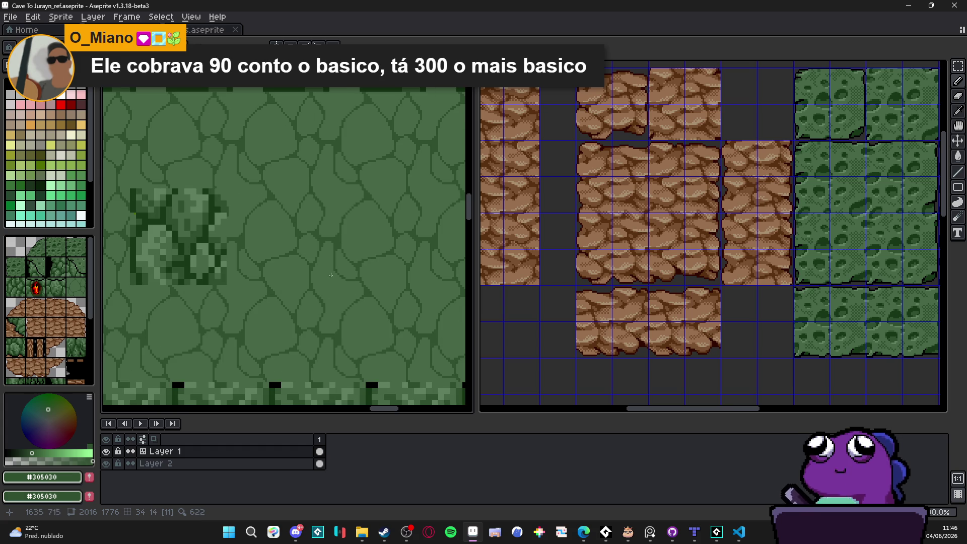
scroll(331, 275, up, 3)
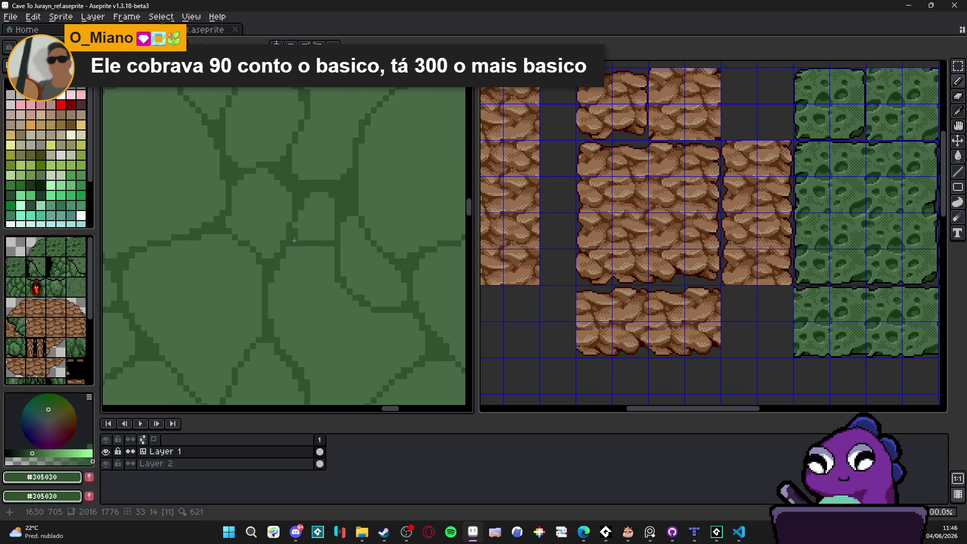
scroll(338, 237, down, 3)
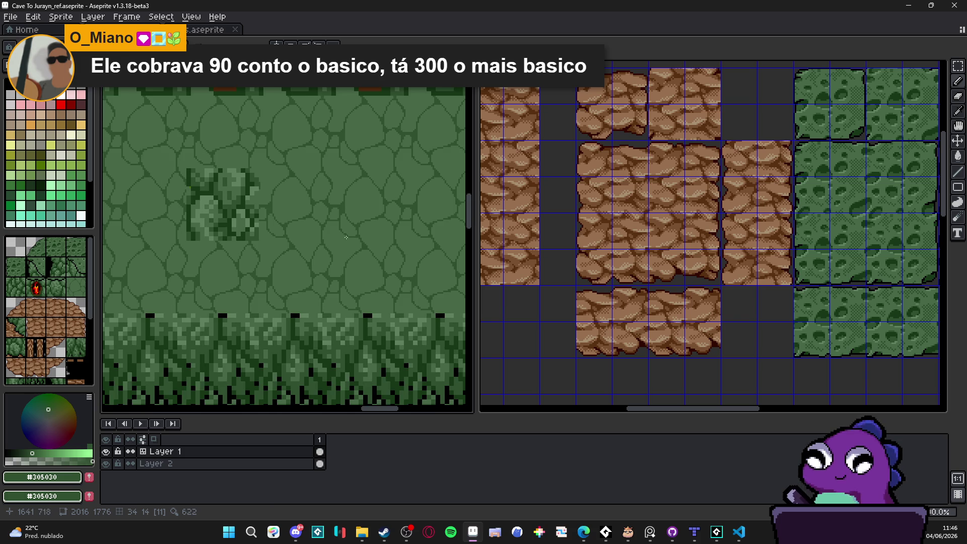
scroll(346, 236, up, 3)
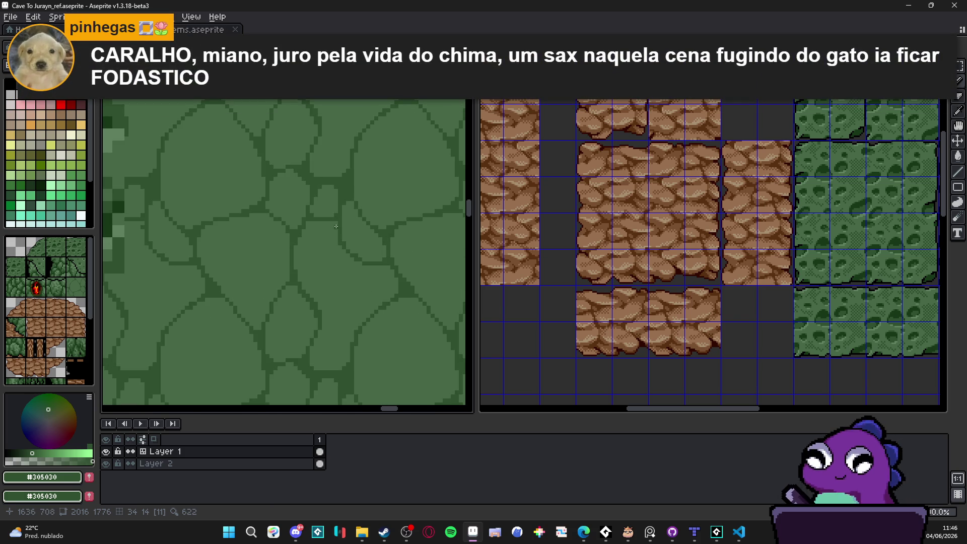
scroll(329, 230, down, 3)
scroll(329, 224, up, 4)
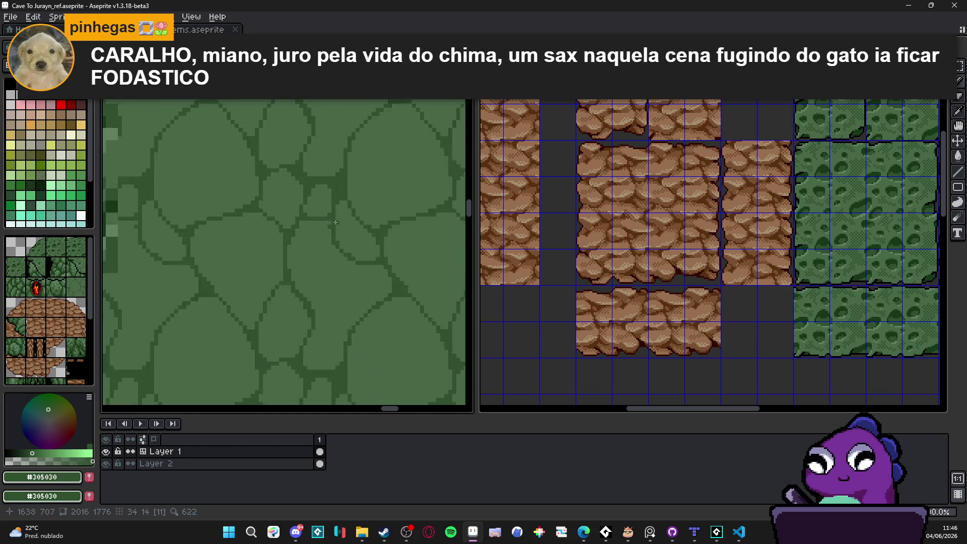
scroll(317, 226, up, 2)
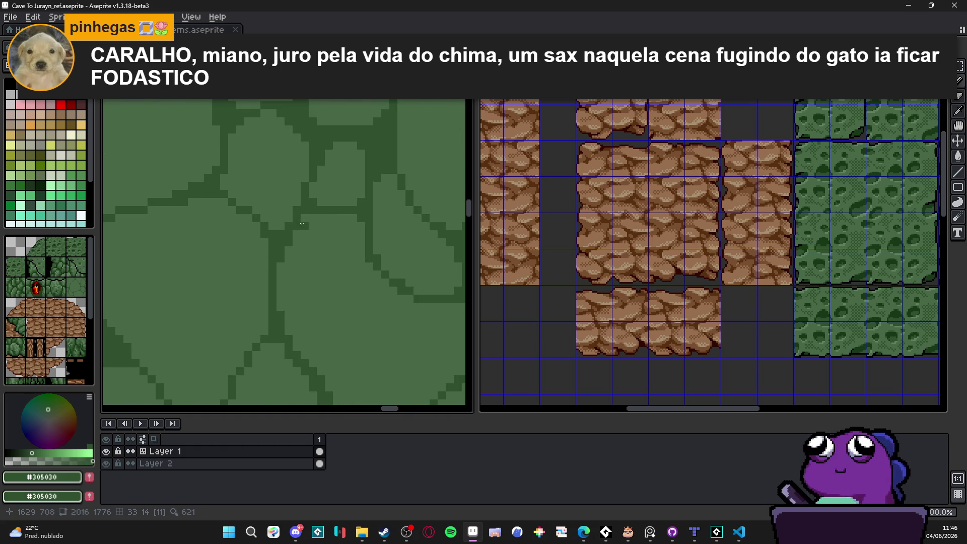
scroll(307, 232, down, 3)
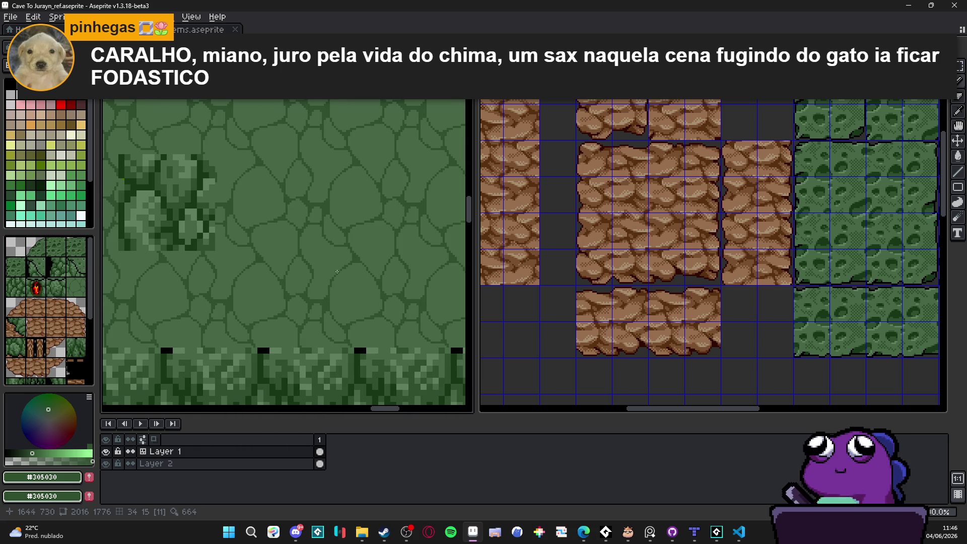
scroll(332, 272, down, 2)
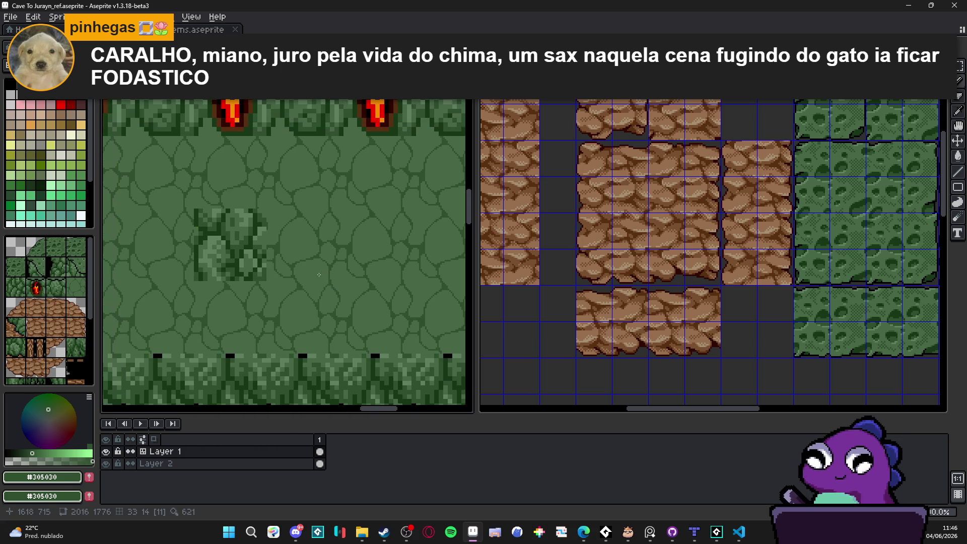
scroll(310, 287, down, 1)
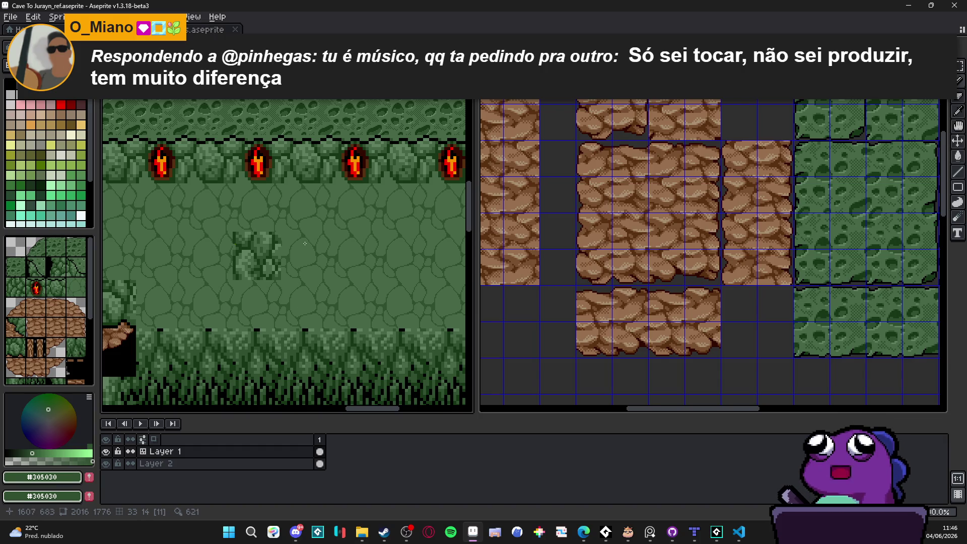
scroll(297, 276, up, 3)
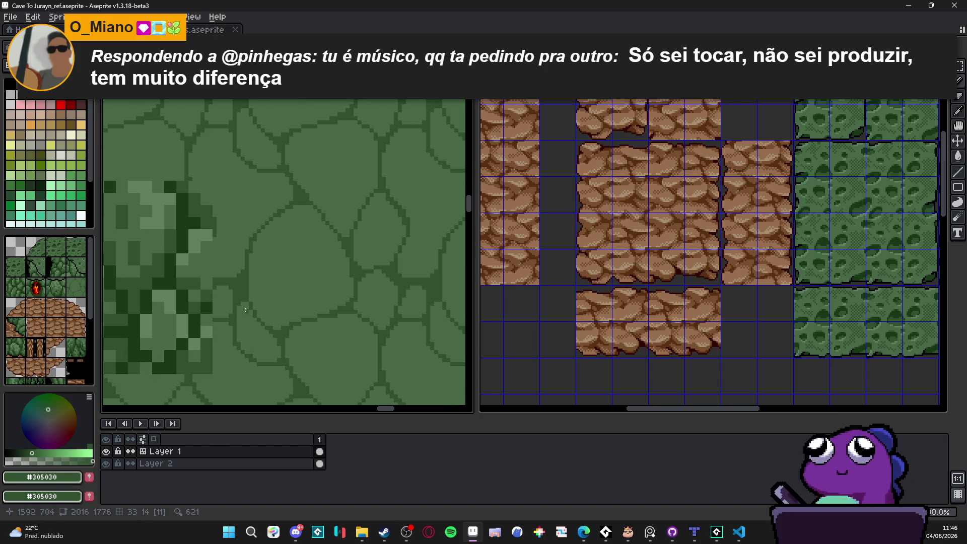
Pick #183818 and shade the crack from the junction diagonally up, rightward and up-left.
alt+click(198, 319)
scroll(201, 317, up, 1)
click(296, 339)
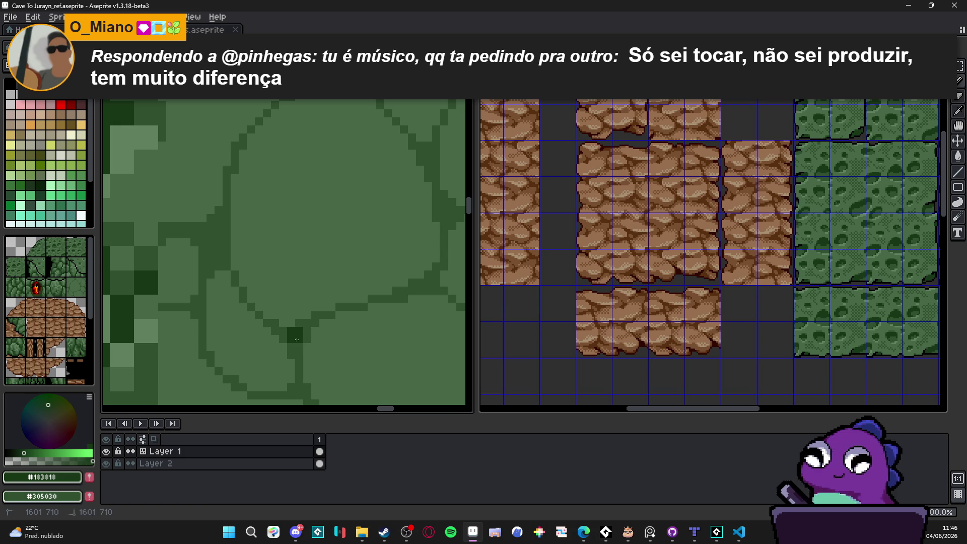
drag(297, 339, 317, 313)
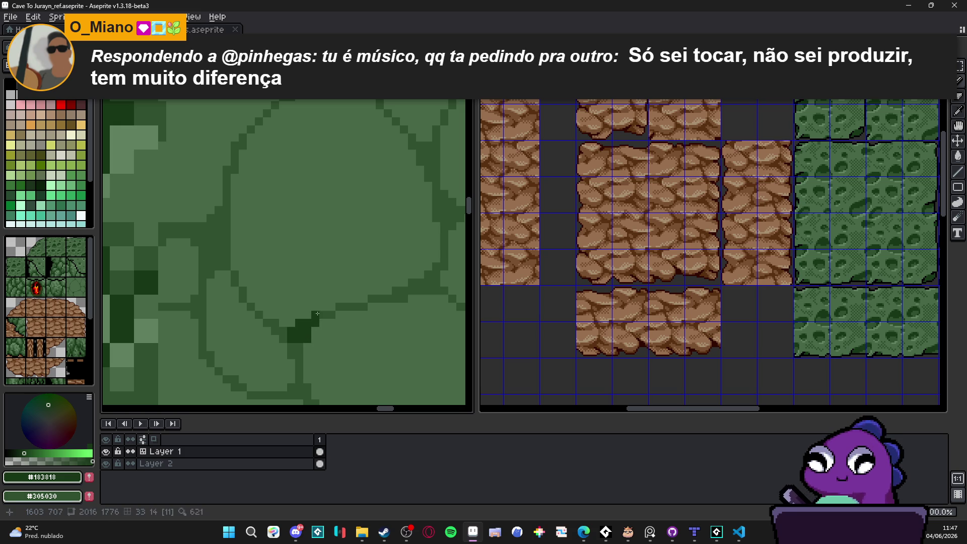
click(323, 314)
click(347, 306)
click(355, 307)
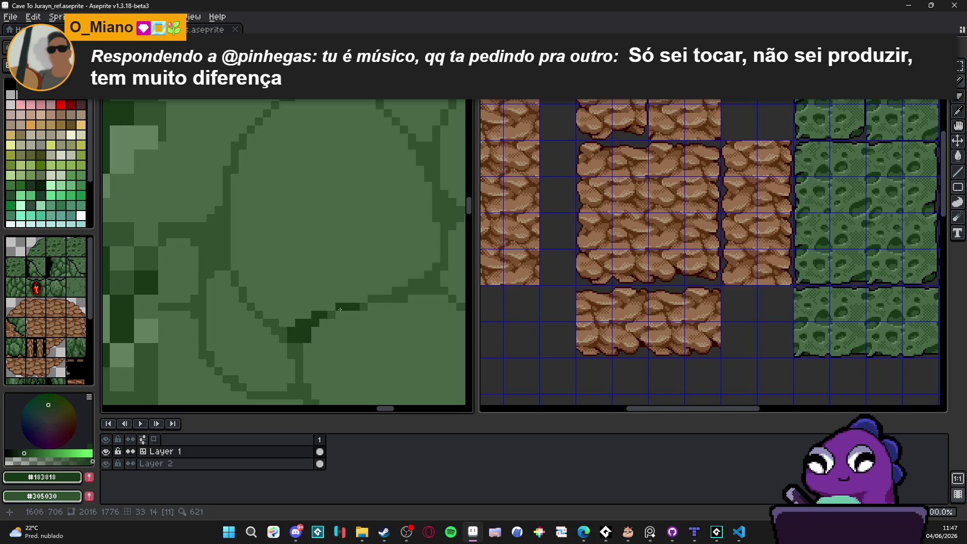
click(278, 331)
click(275, 323)
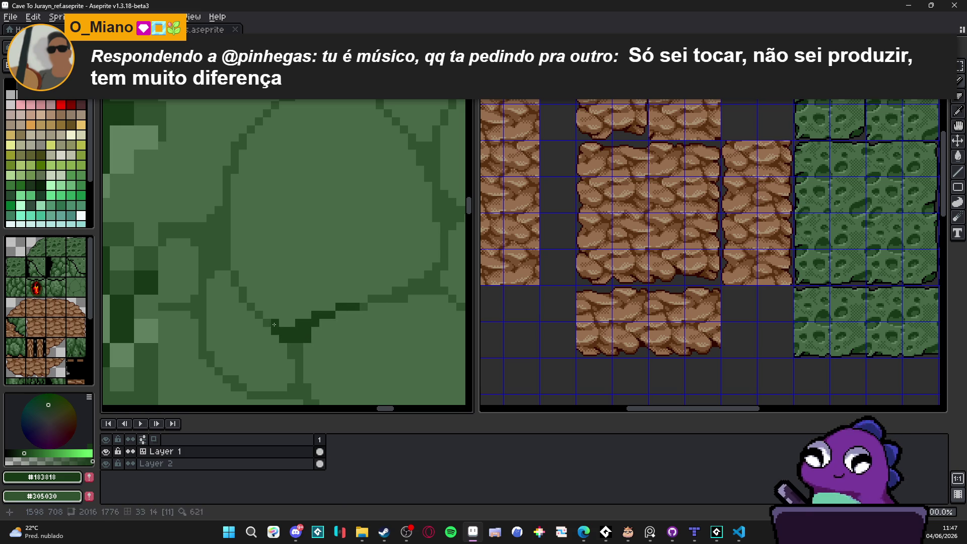
click(258, 321)
click(250, 306)
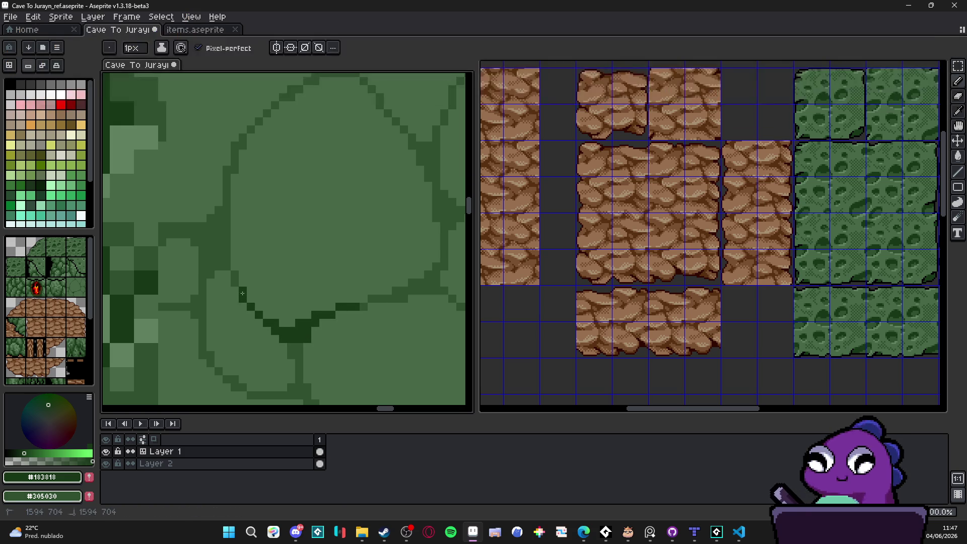
click(245, 294)
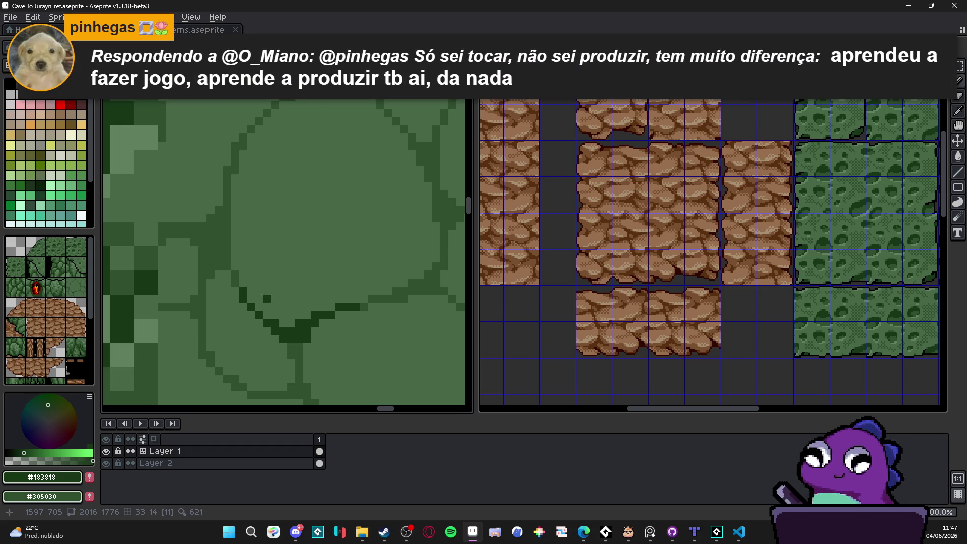
Soften the dark stroke with three medium #305030 crack-green pixels.
scroll(318, 313, up, 1)
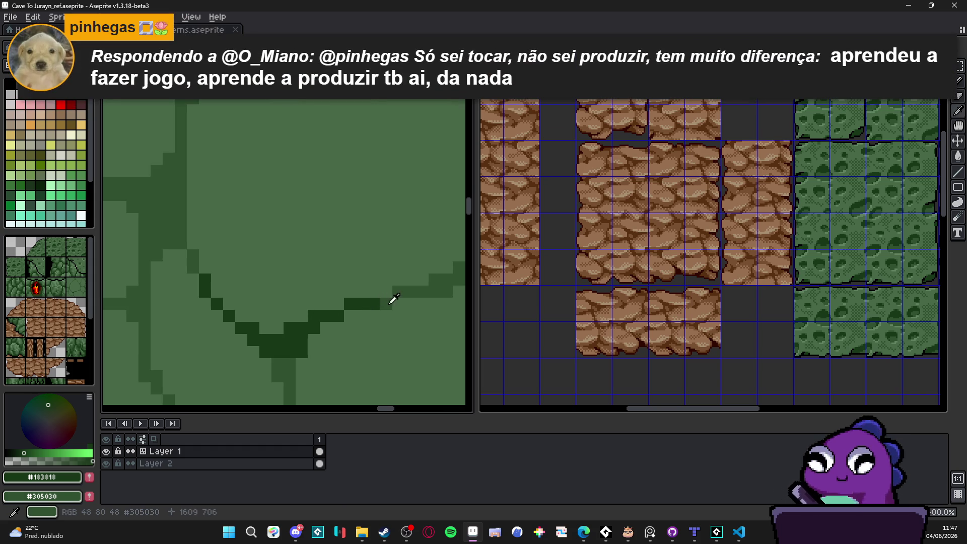
alt+click(325, 305)
click(217, 292)
click(254, 315)
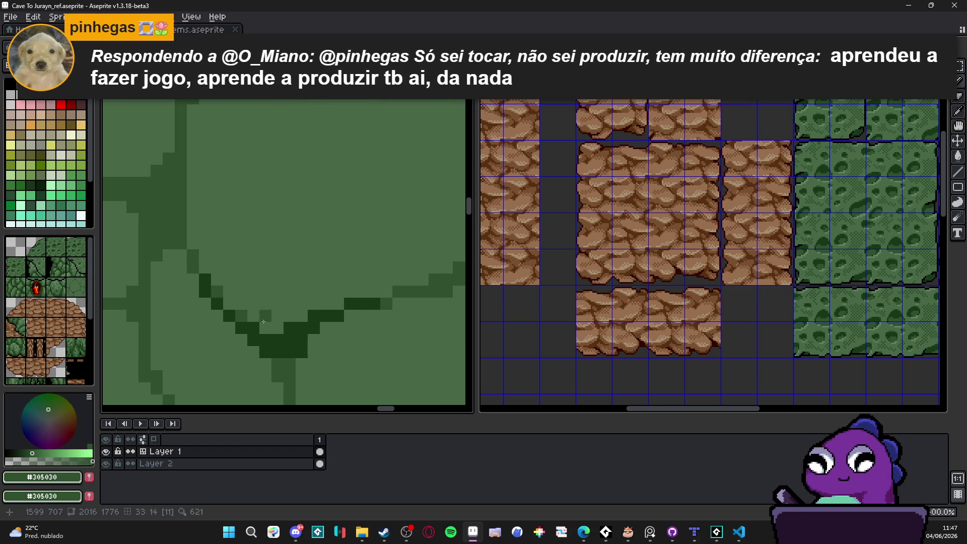
click(265, 328)
Pick the dark junction green and fill the upper crack junction wedge.
scroll(335, 300, down, 3)
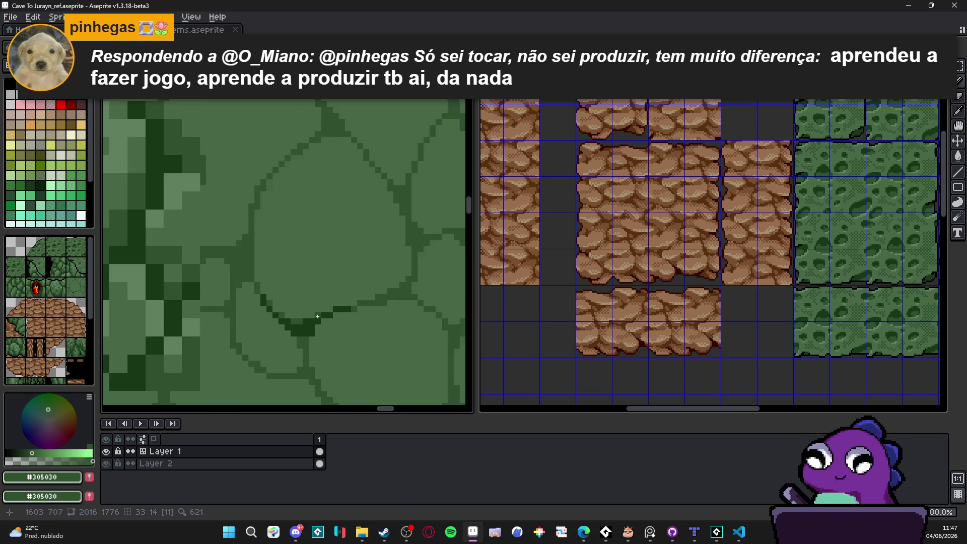
scroll(272, 313, up, 1)
alt+click(272, 320)
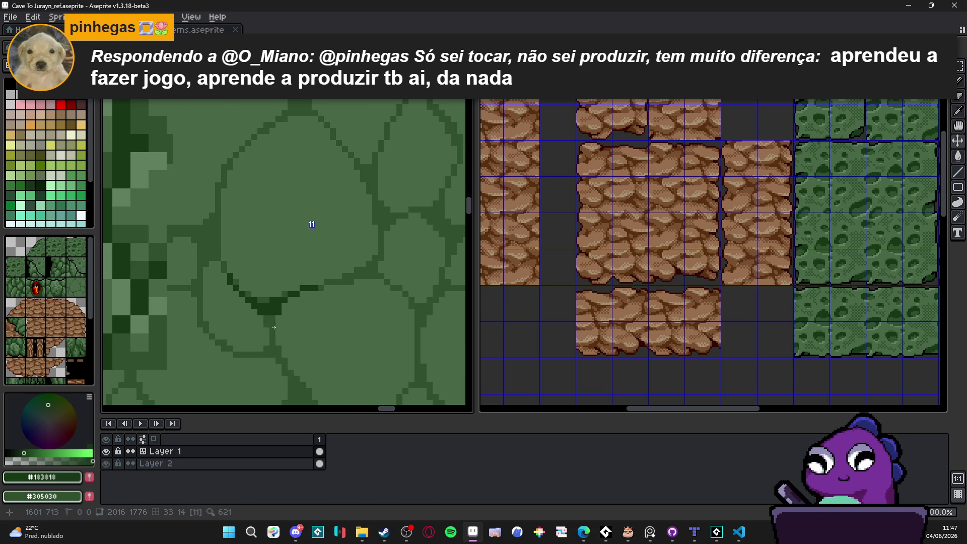
alt+click(264, 339)
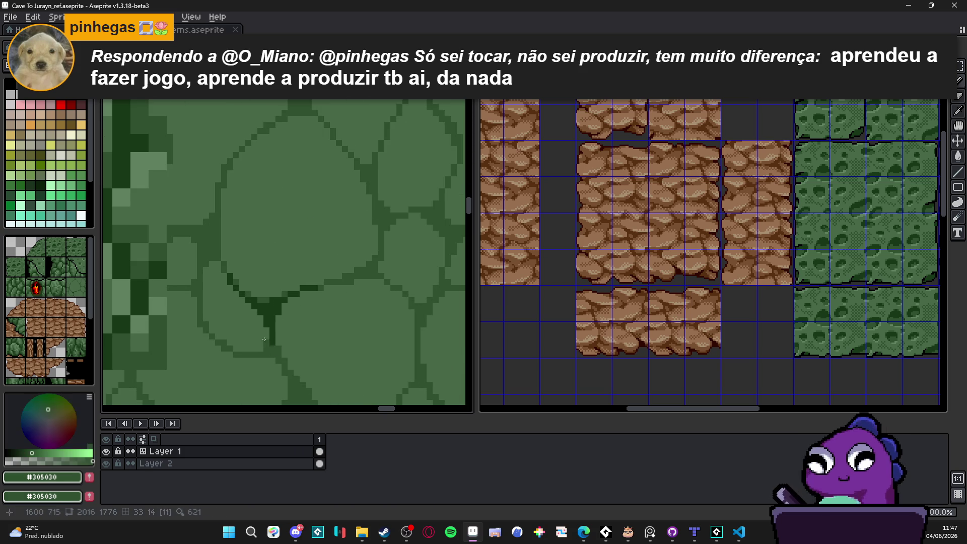
alt+click(260, 318)
scroll(281, 312, down, 3)
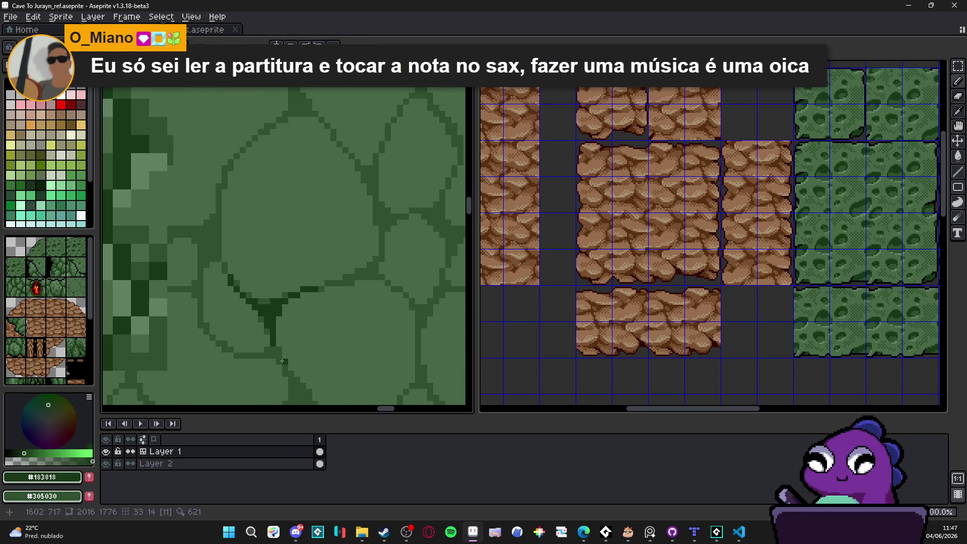
scroll(324, 283, down, 2)
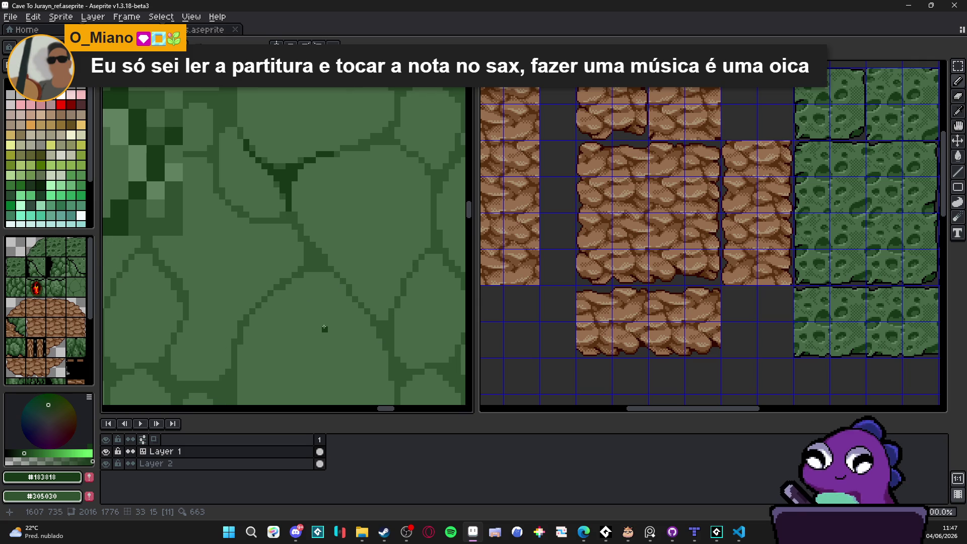
scroll(345, 287, up, 2)
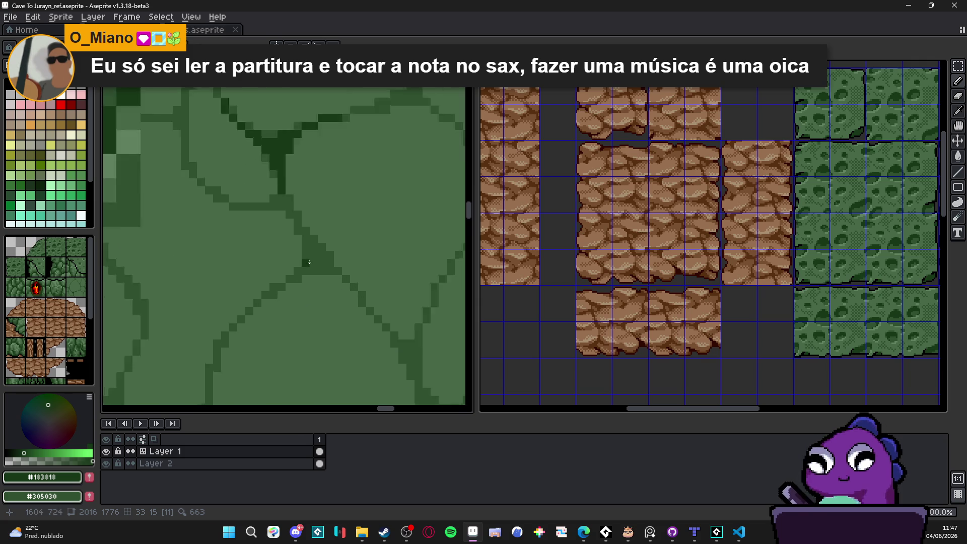
click(297, 212)
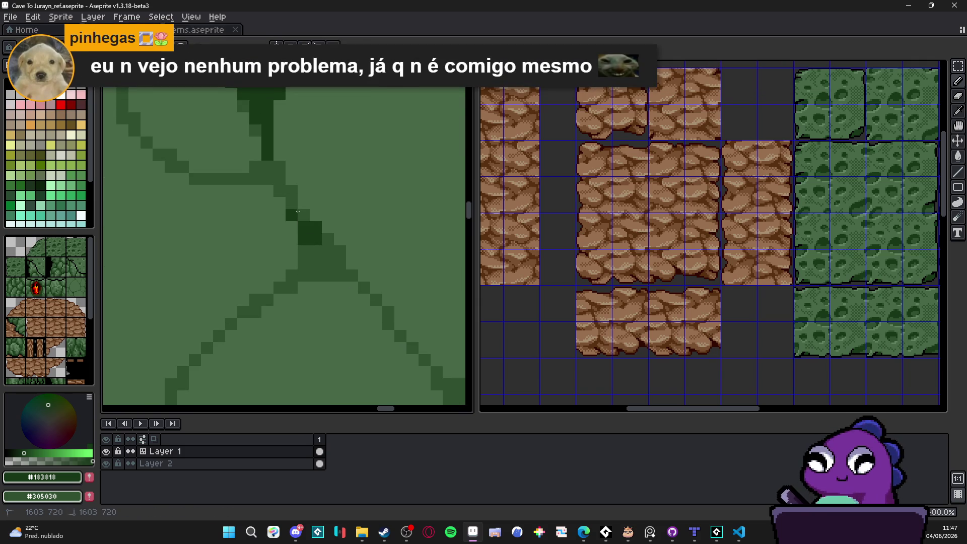
click(280, 179)
mouse_move(279, 166)
mouse_down()
mouse_move(231, 178)
mouse_move(263, 203)
mouse_move(256, 200)
mouse_move(262, 216)
mouse_move(277, 214)
mouse_up()
Extend the dark shading right of the wedge bottom with three pixels.
scroll(241, 186, down, 1)
scroll(294, 236, up, 1)
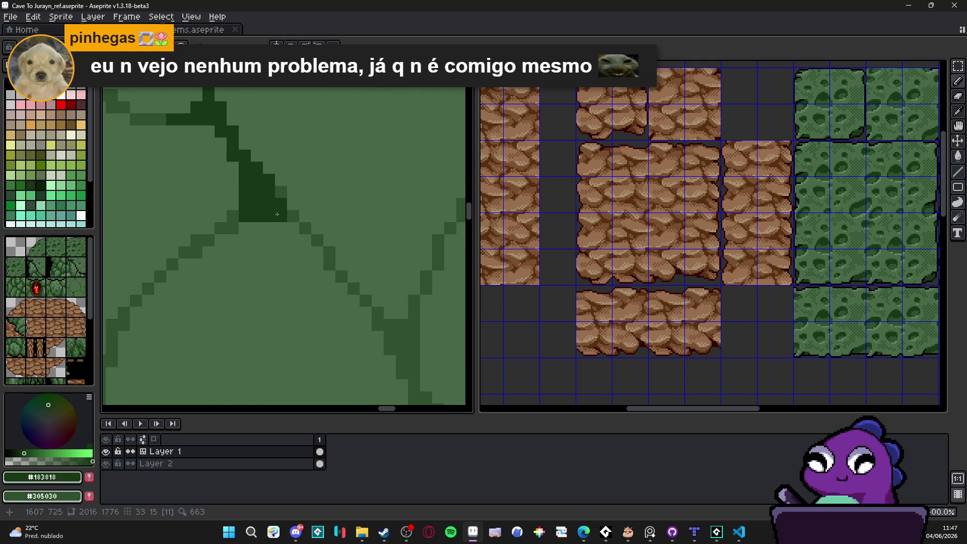
click(290, 218)
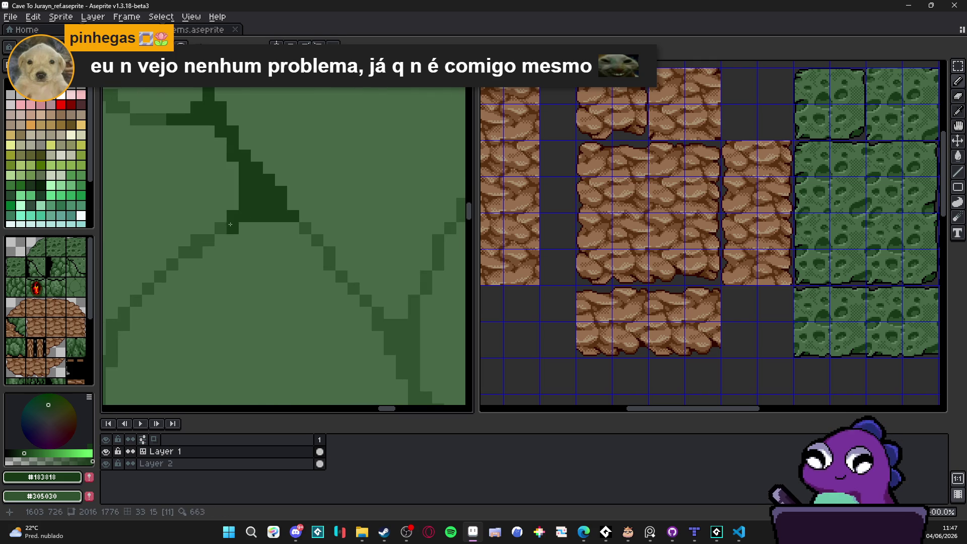
click(305, 228)
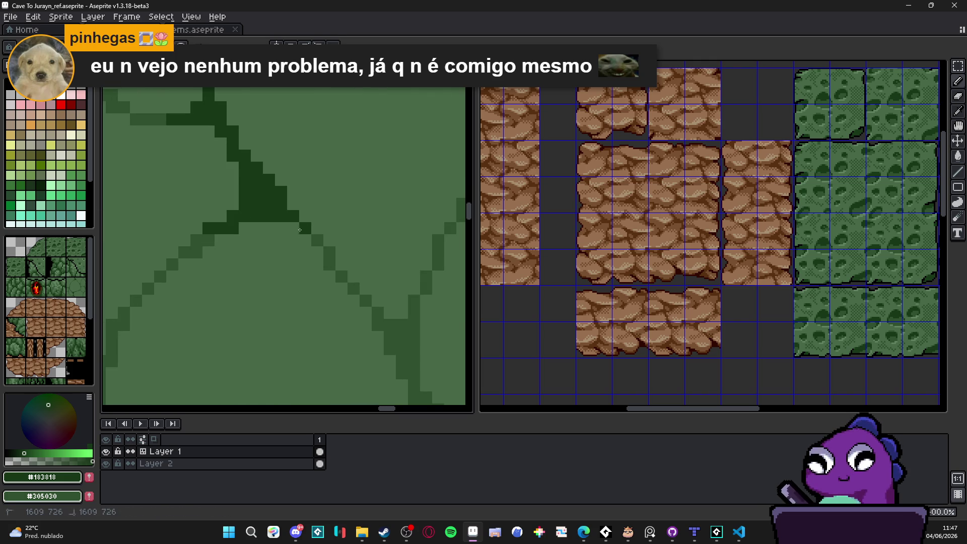
click(294, 228)
Zoom out and save Cave To Jurayn_ref.aseprite.
scroll(312, 237, down, 1)
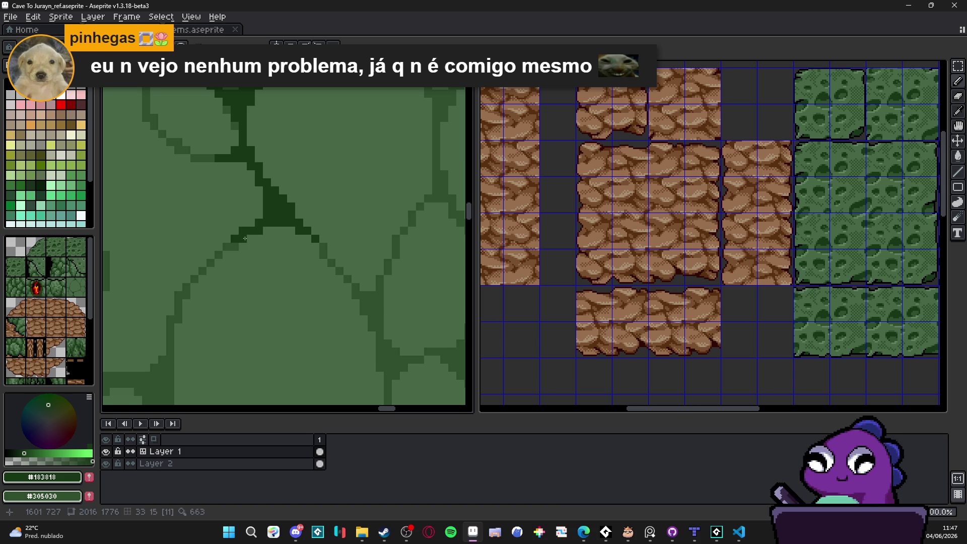
scroll(304, 243, down, 3)
scroll(308, 269, down, 1)
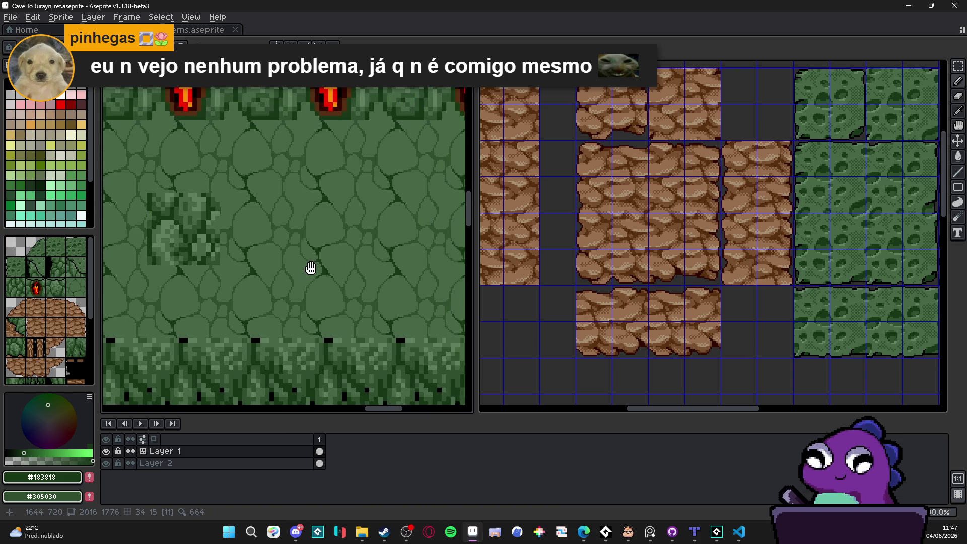
scroll(312, 276, down, 1)
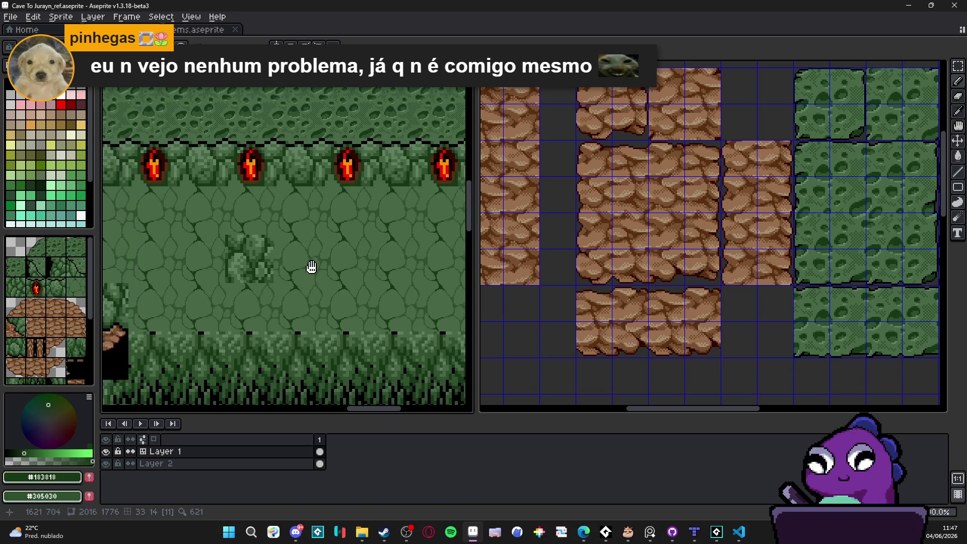
key(ctrl+s)
Darken another crack junction with darkest-green strokes and thicken the shading below it.
scroll(309, 270, down, 1)
scroll(310, 270, up, 8)
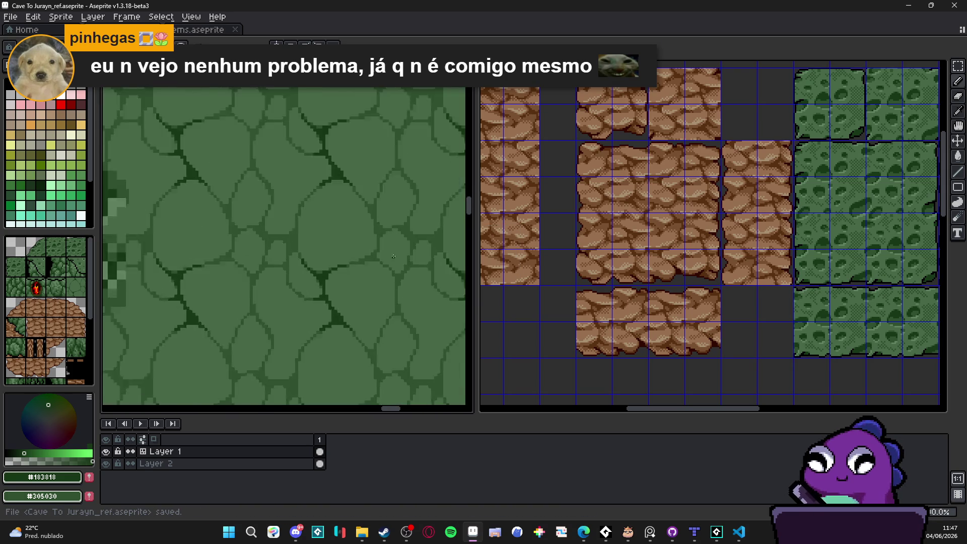
drag(321, 258, 302, 217)
drag(289, 182, 304, 182)
drag(337, 247, 321, 279)
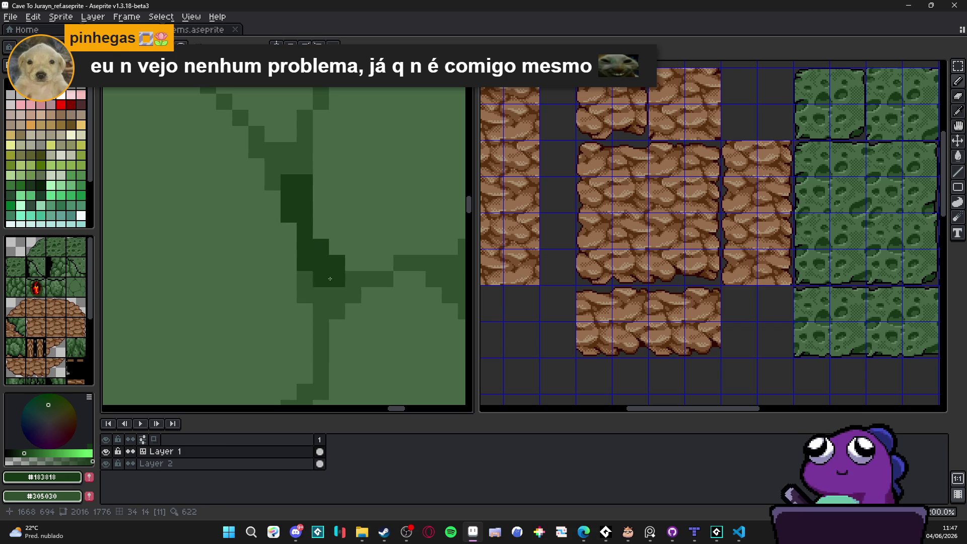
click(304, 278)
click(324, 289)
click(321, 311)
click(337, 295)
click(337, 311)
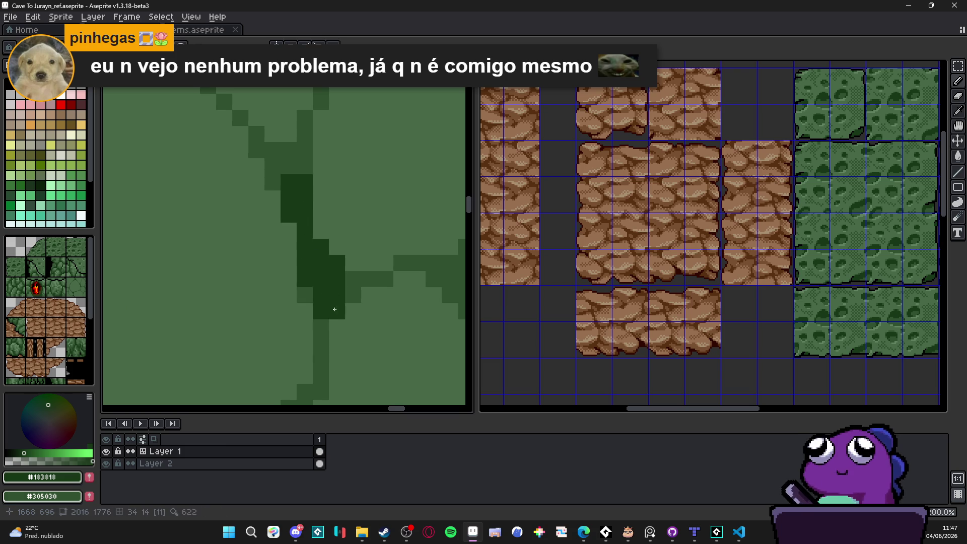
click(322, 327)
click(321, 341)
Grow the dark shading upward along the crack, repainting one stray pixel lighter green.
scroll(329, 323, down, 3)
scroll(329, 323, up, 2)
click(334, 310)
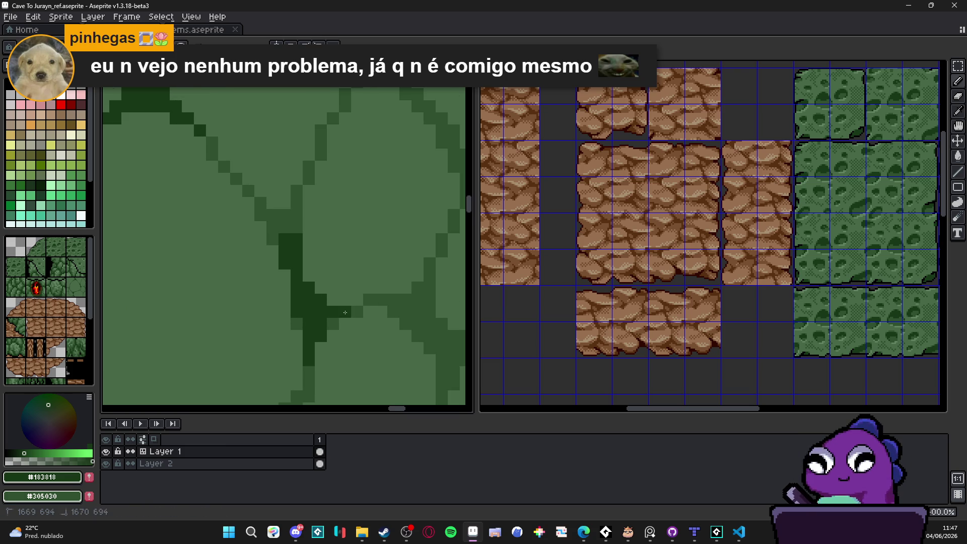
scroll(334, 308, down, 2)
scroll(383, 310, up, 2)
click(418, 308)
mouse_move(418, 308)
mouse_down()
mouse_move(393, 313)
mouse_move(440, 282)
mouse_up()
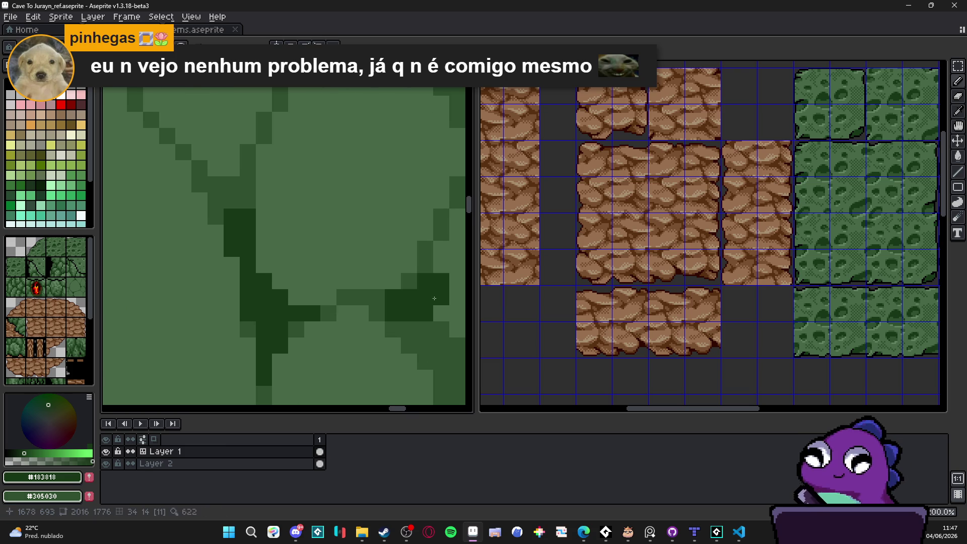
right_click(441, 288)
click(408, 281)
click(420, 272)
Paint dark pixels along the crack row, stepping down-left along the crack.
drag(376, 297, 360, 297)
scroll(361, 297, down, 2)
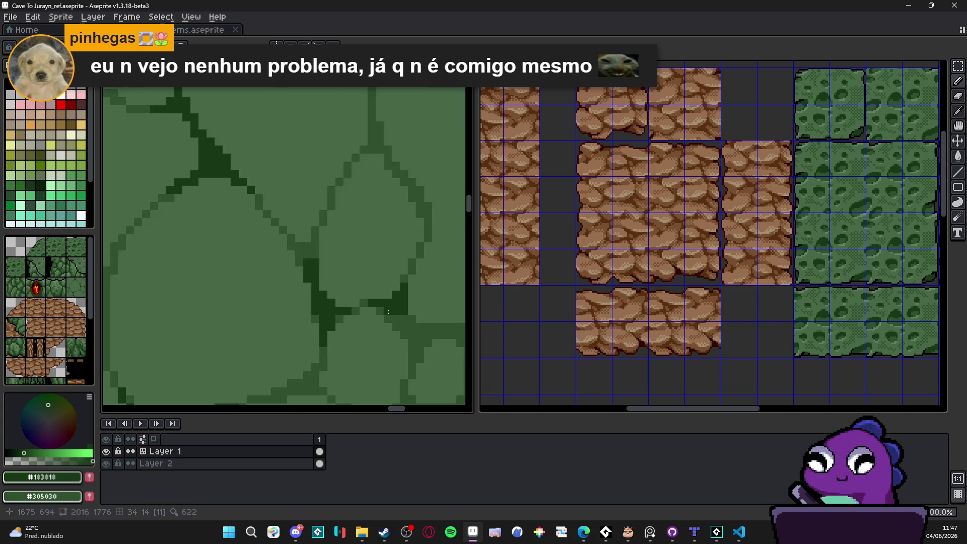
scroll(352, 302, up, 2)
click(353, 304)
click(337, 319)
scroll(360, 326, down, 2)
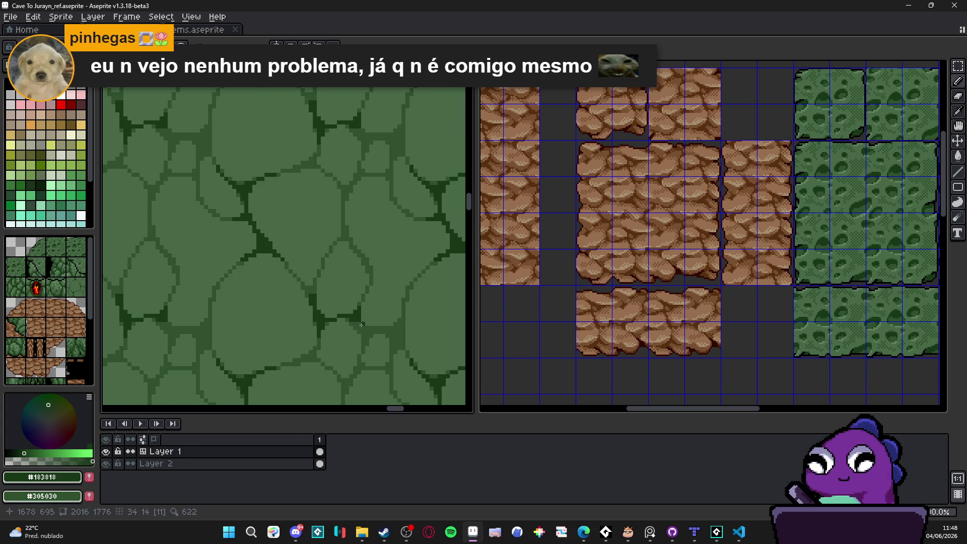
scroll(360, 324, up, 2)
At a new junction, paint a dark horizontal bar with dark pixels beneath and beside it.
drag(367, 326, 262, 310)
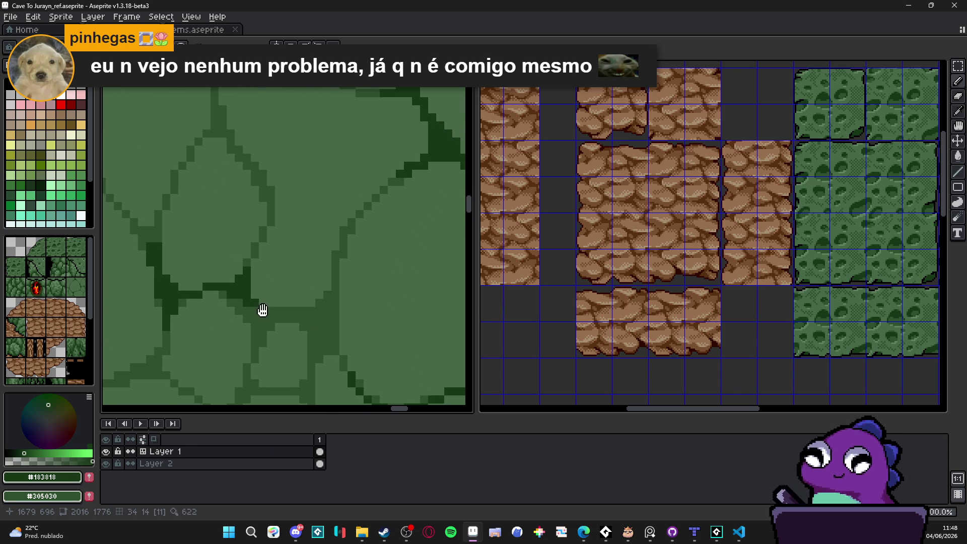
scroll(320, 288, right, 1)
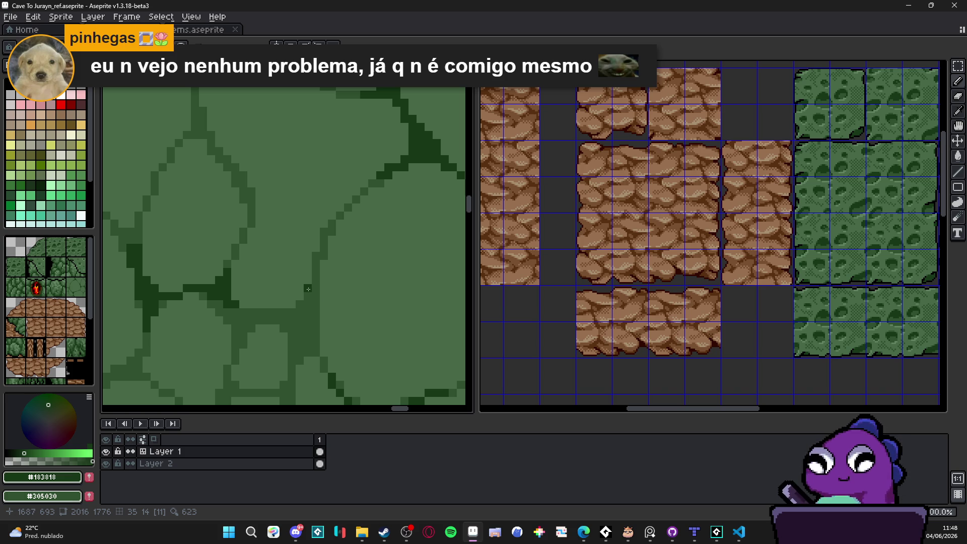
scroll(324, 308, up, 2)
click(239, 304)
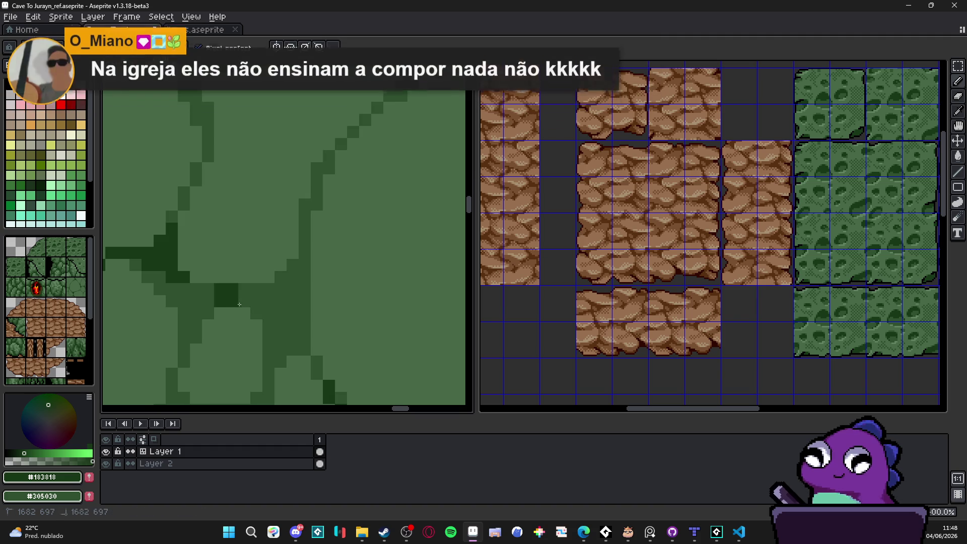
mouse_move(239, 304)
mouse_down()
mouse_move(299, 303)
mouse_move(287, 313)
mouse_move(301, 267)
mouse_up()
scroll(297, 303, up, 2)
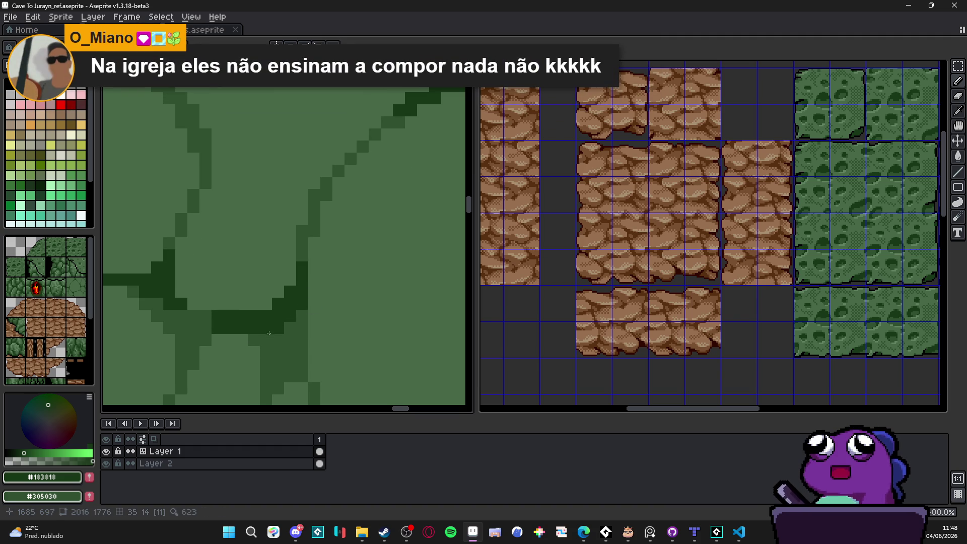
drag(269, 333, 278, 340)
scroll(302, 322, down, 2)
click(307, 307)
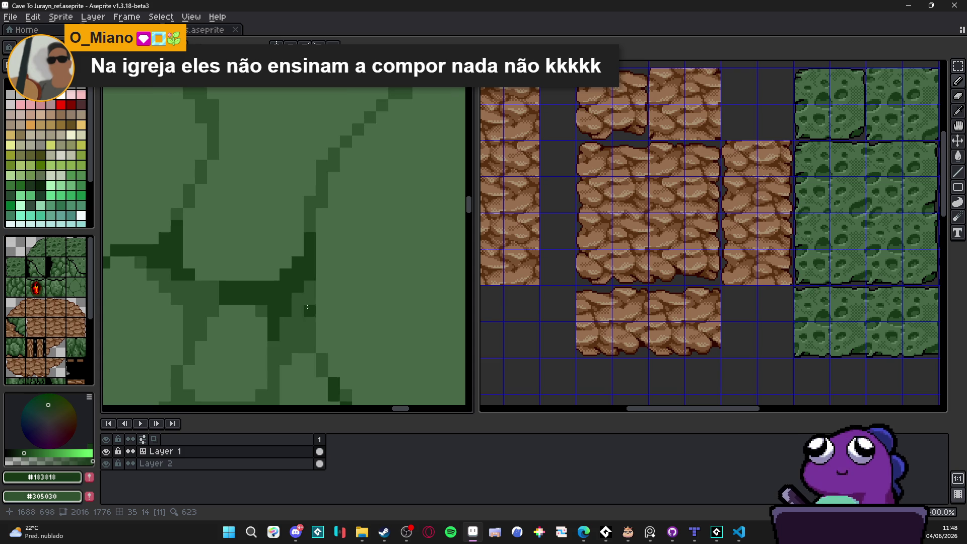
click(298, 309)
click(309, 320)
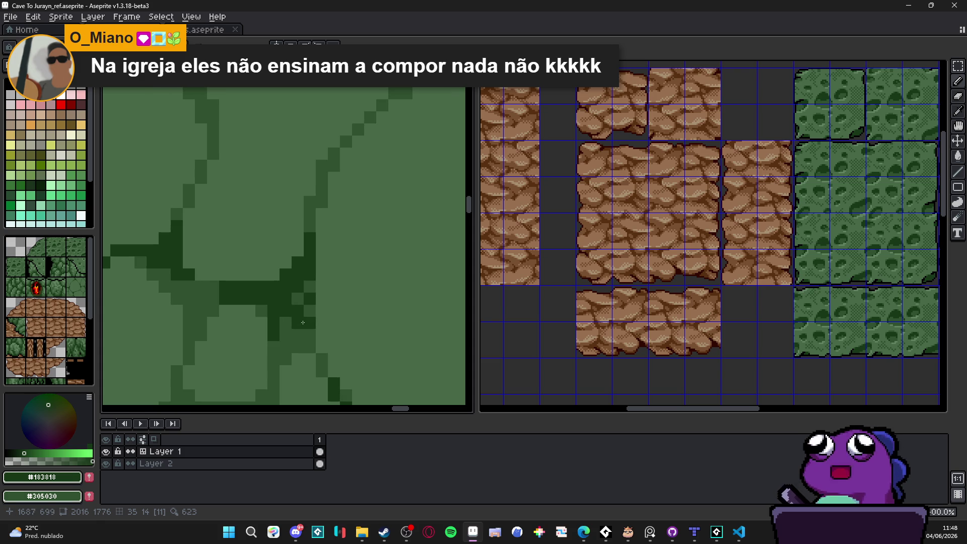
scroll(744, 256, down, 5)
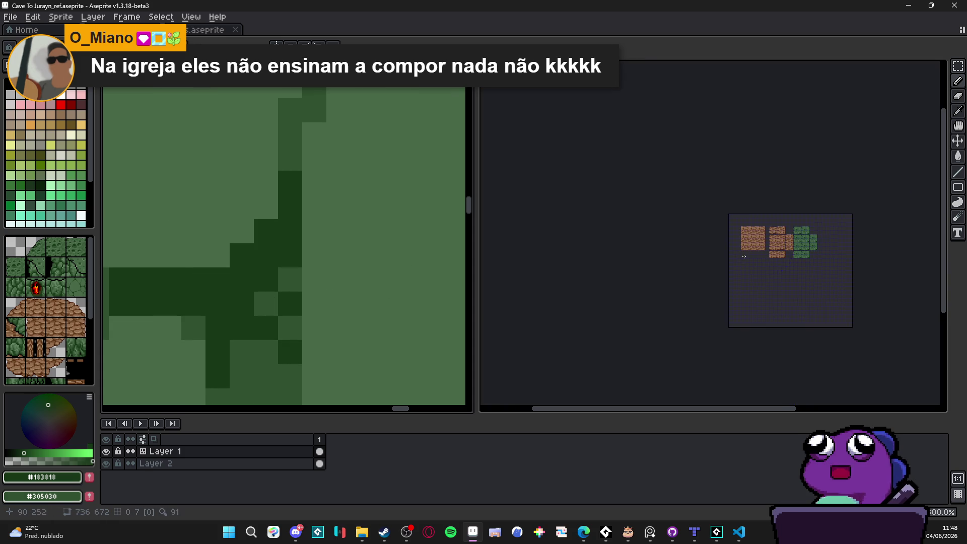
scroll(744, 256, up, 5)
scroll(260, 308, up, 2)
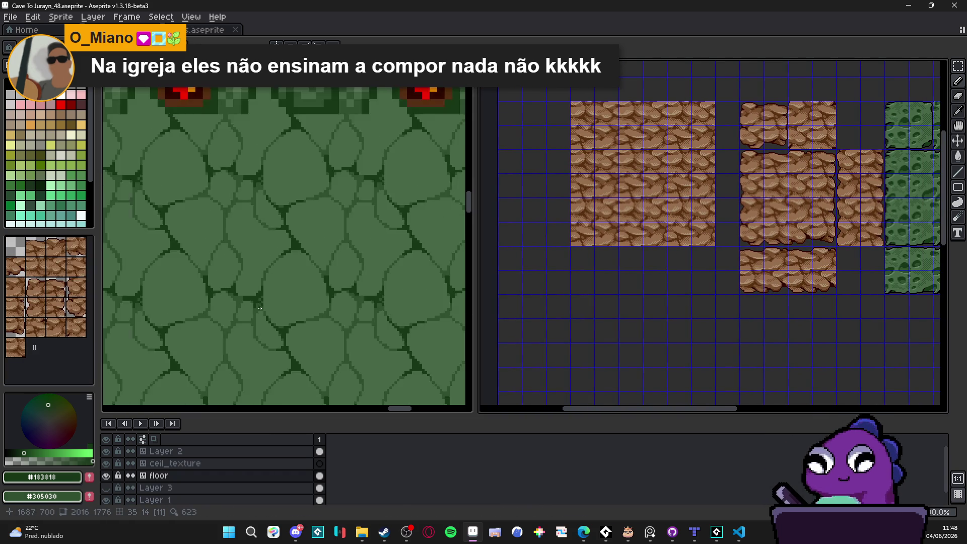
scroll(260, 308, up, 3)
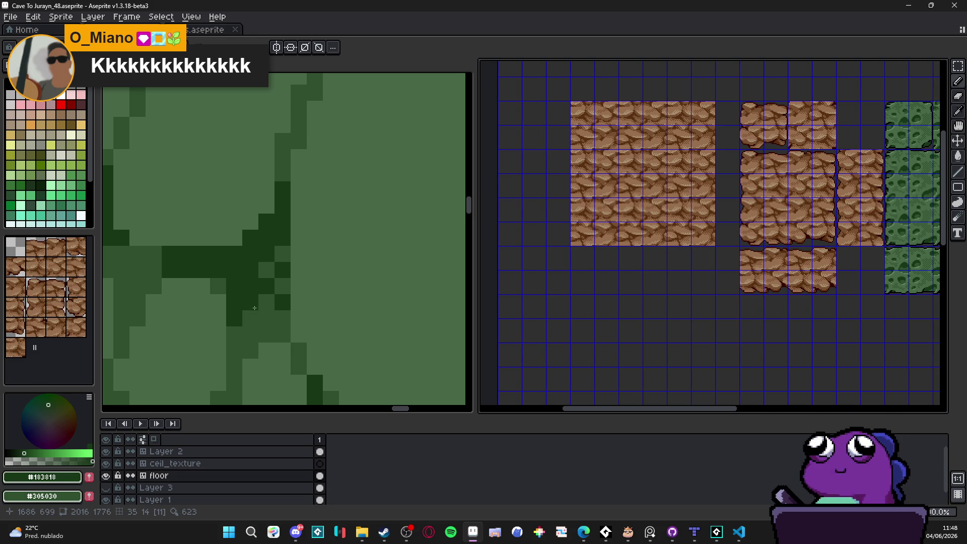
Return to Cave To Jurayn_ref and eyedrop the mid-green, then darkest-green, crack colours.
key(ctrl+Tab)
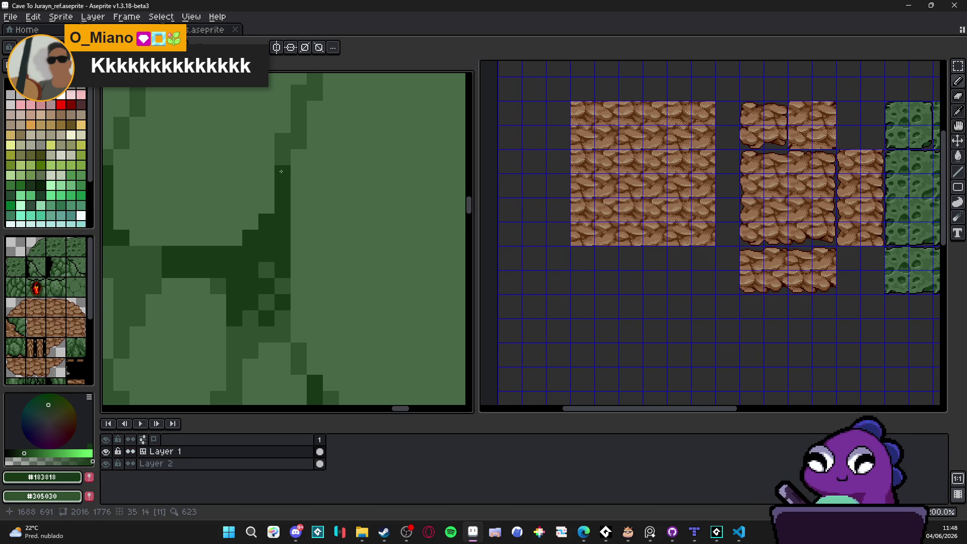
scroll(295, 192, down, 3)
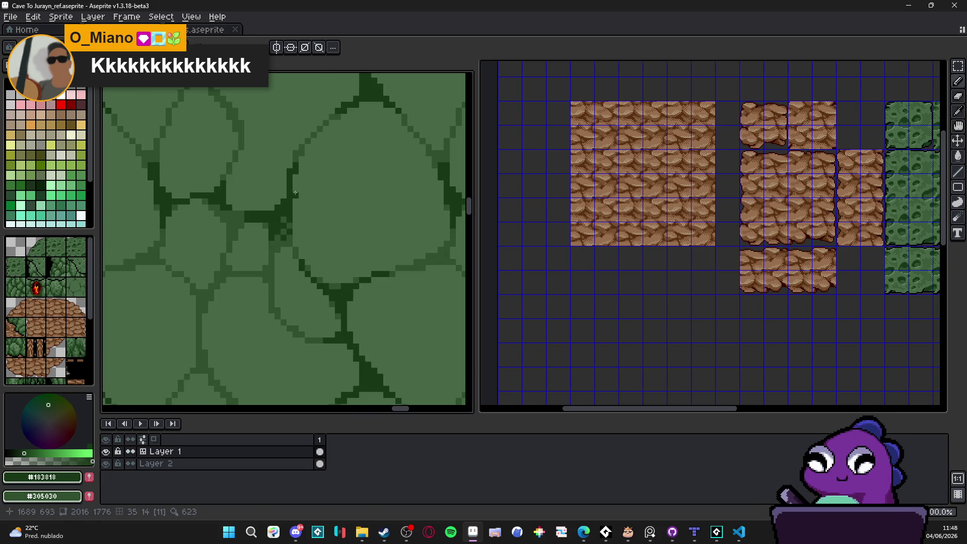
scroll(306, 212, up, 2)
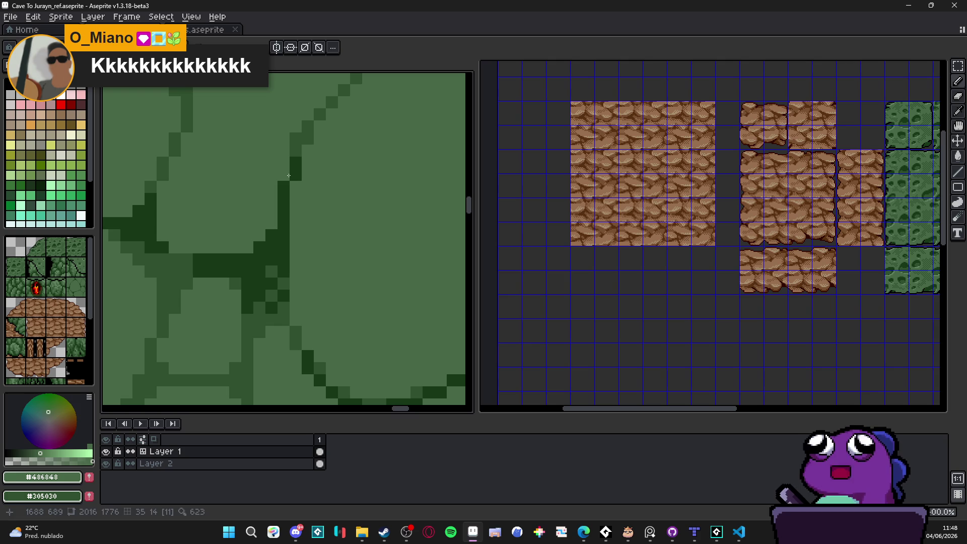
alt+click(284, 176)
scroll(281, 269, down, 4)
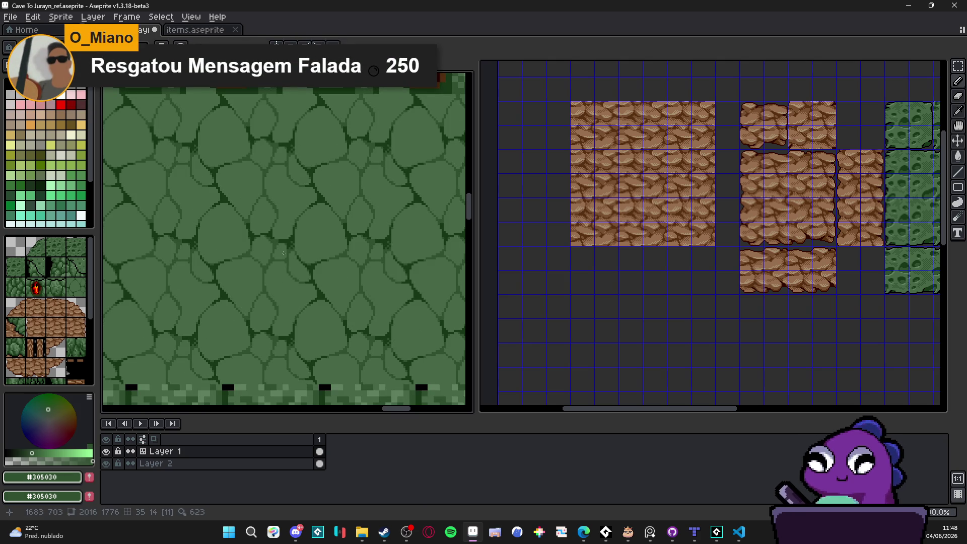
scroll(283, 253, up, 2)
alt+click(294, 215)
scroll(294, 216, up, 2)
Paint dark green blocks at two more crack junctions, extending the shading rightward and upward.
click(234, 290)
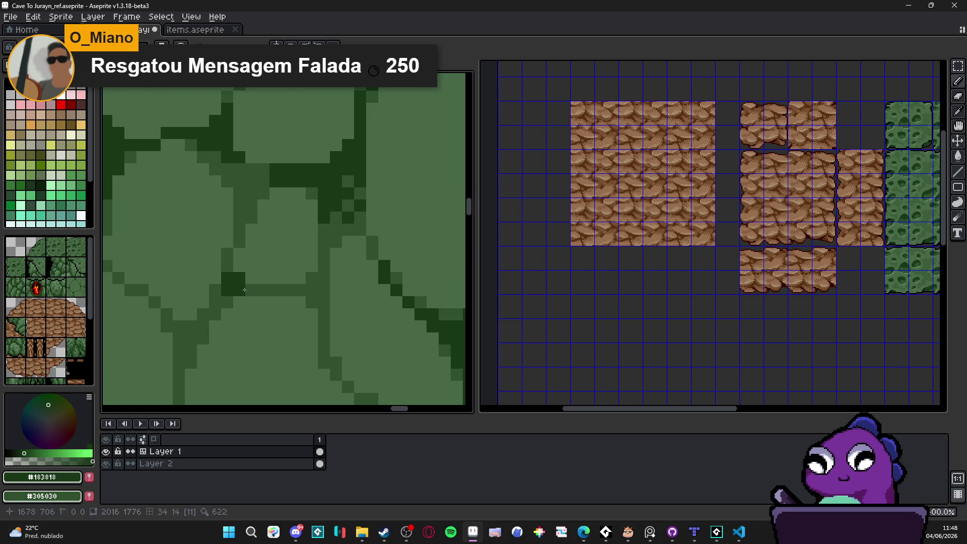
mouse_move(244, 290)
mouse_down()
mouse_move(264, 290)
mouse_move(227, 253)
mouse_up()
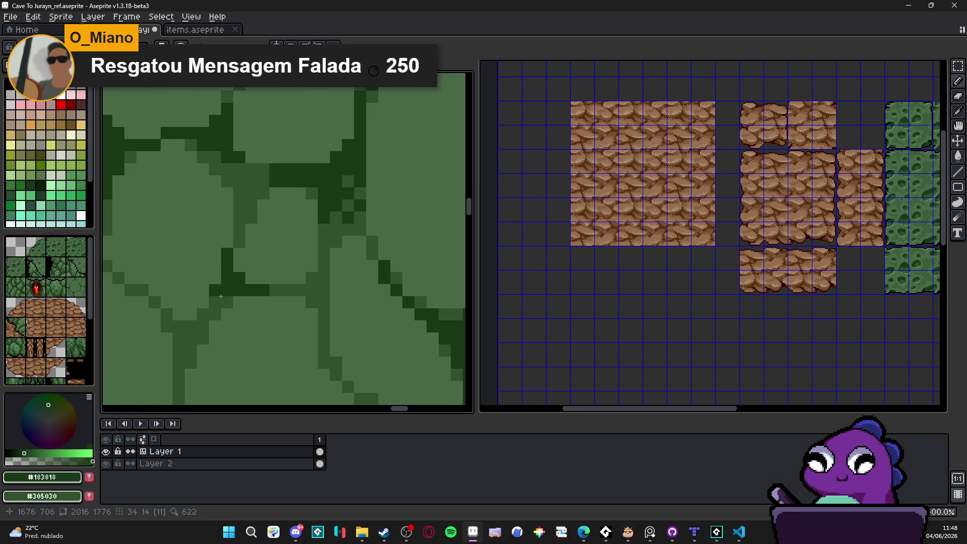
scroll(212, 324, down, 2)
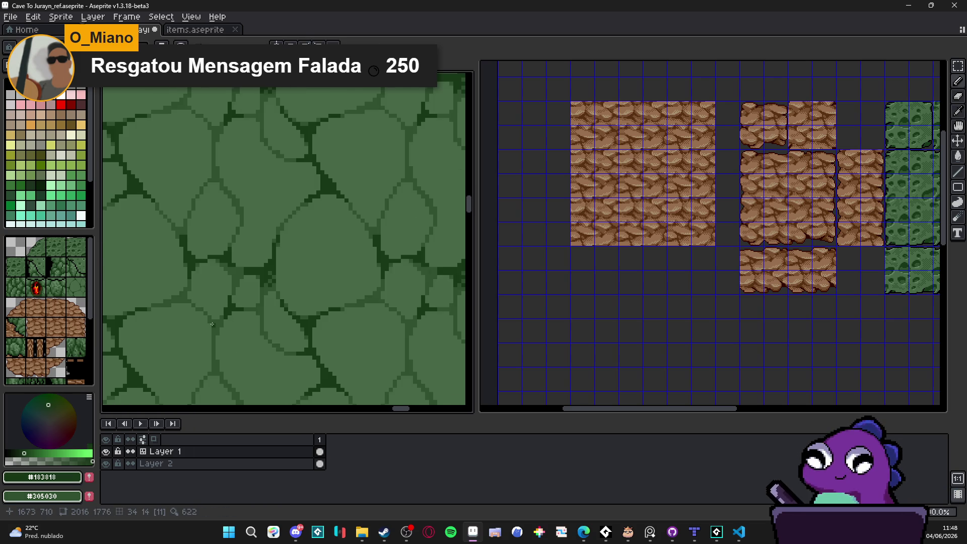
scroll(212, 324, up, 2)
mouse_move(222, 321)
mouse_down()
mouse_move(207, 309)
mouse_move(227, 339)
mouse_up()
click(204, 303)
scroll(241, 342, down, 2)
scroll(262, 346, up, 1)
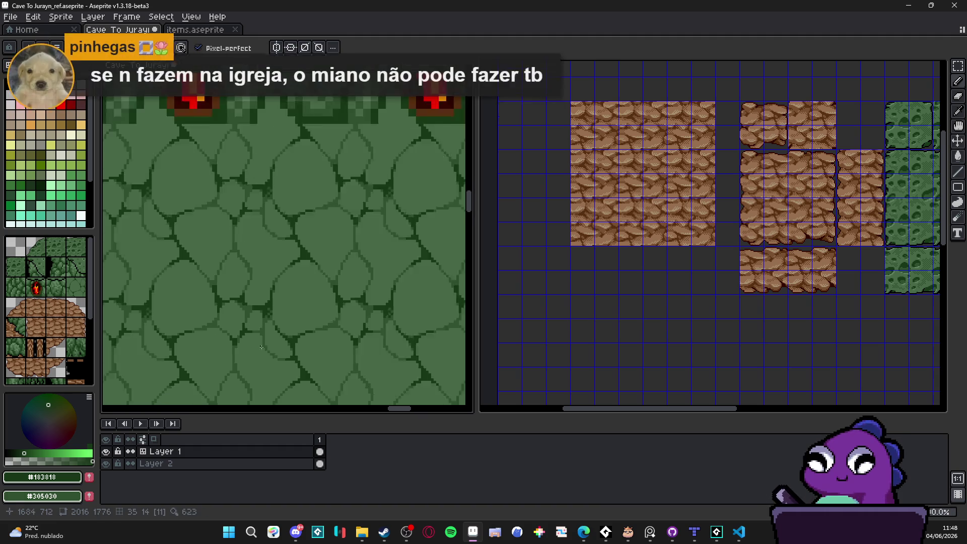
scroll(295, 287, down, 1)
scroll(261, 299, up, 3)
Paint a thick dark vertical stroke down a crack, adding pixels above and below it.
click(252, 286)
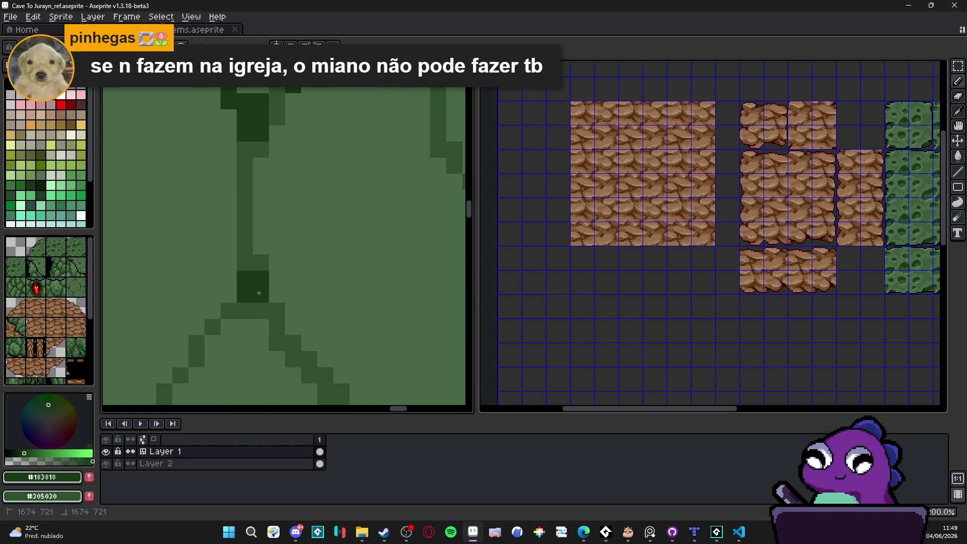
drag(253, 262, 253, 310)
click(224, 309)
drag(244, 247, 244, 230)
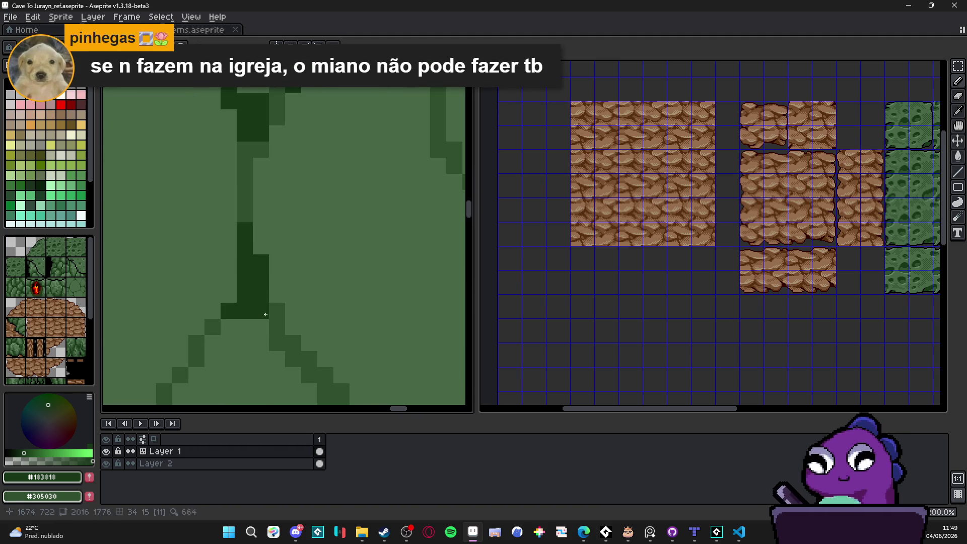
drag(277, 310, 277, 344)
scroll(254, 330, down, 1)
scroll(252, 330, down, 4)
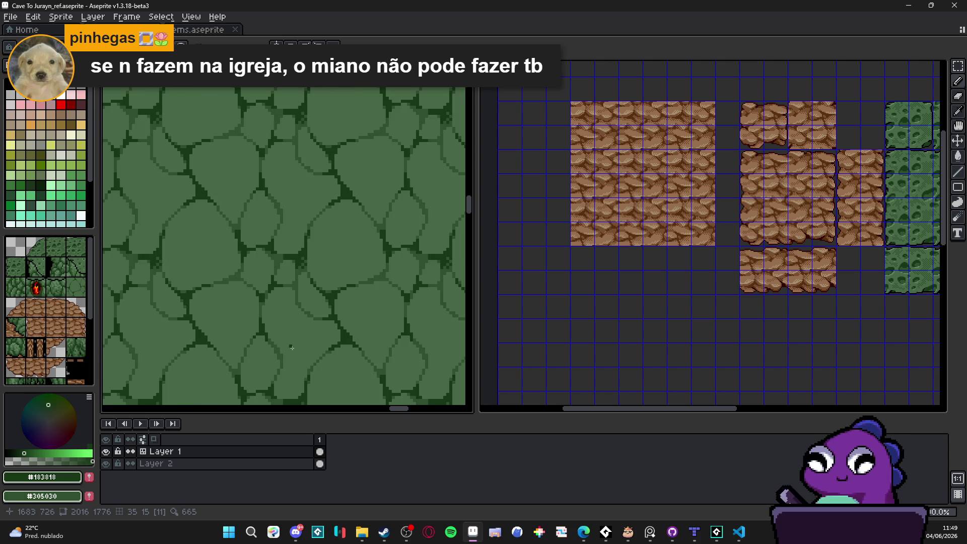
drag(313, 292, 282, 307)
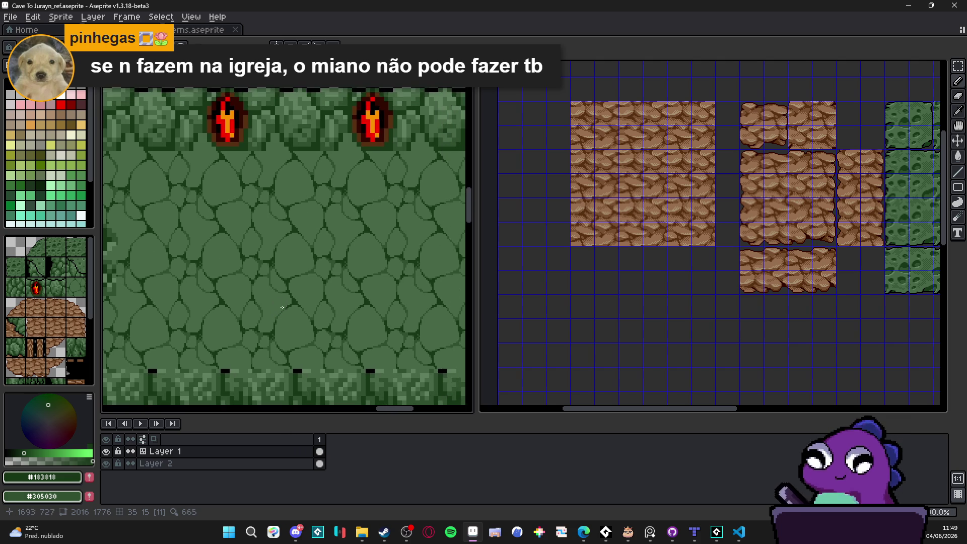
scroll(281, 284, down, 1)
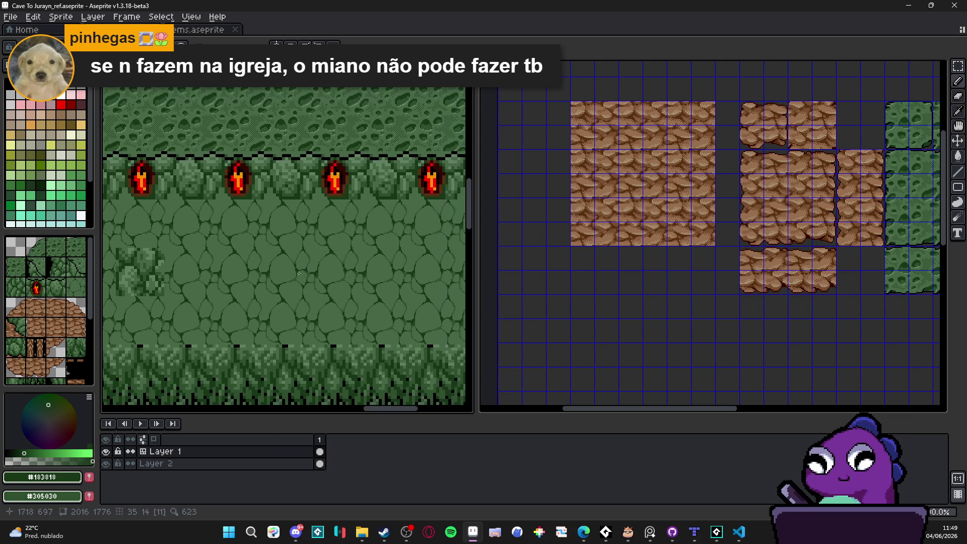
mouse_move(289, 277)
mouse_down()
mouse_move(324, 272)
mouse_move(341, 285)
mouse_up()
key(ctrl+s)
scroll(341, 285, down, 1)
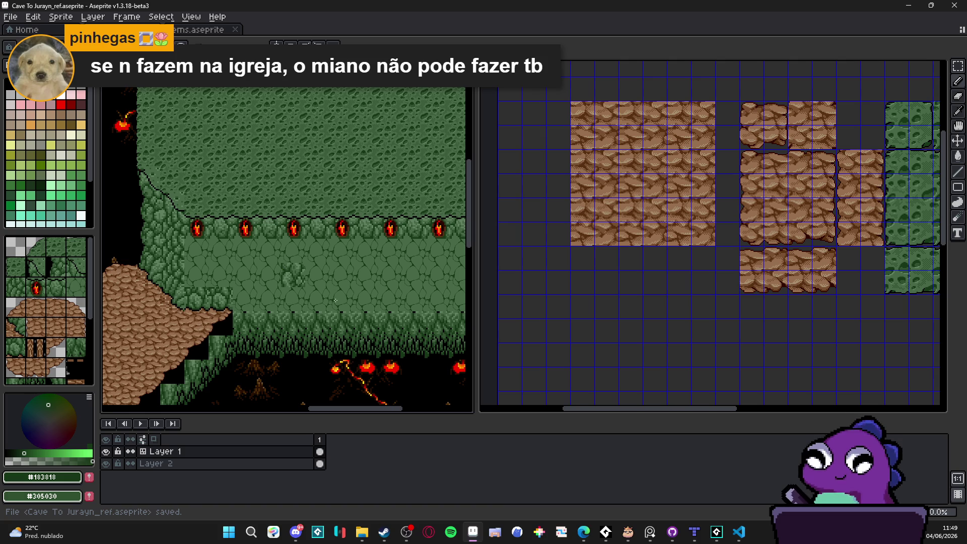
scroll(362, 266, up, 1)
scroll(362, 269, up, 1)
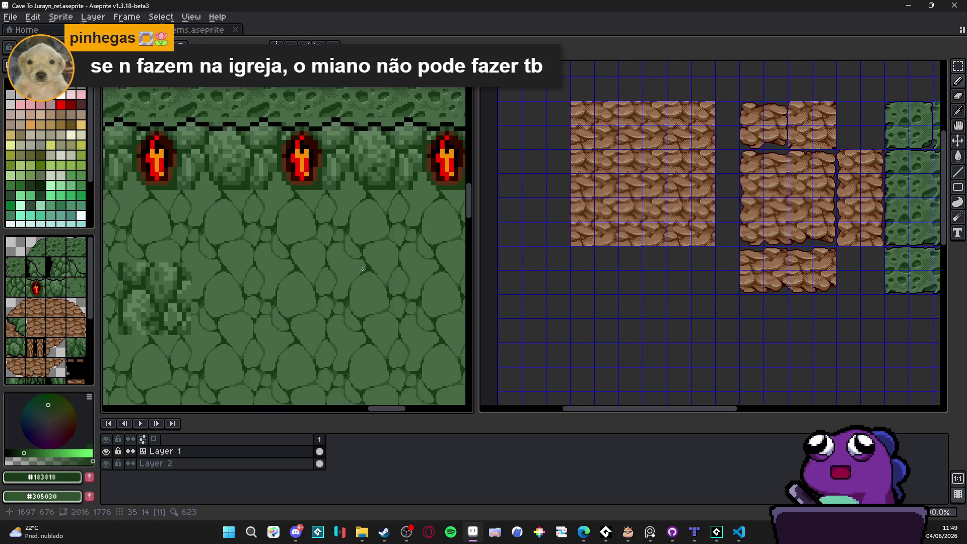
scroll(349, 274, down, 3)
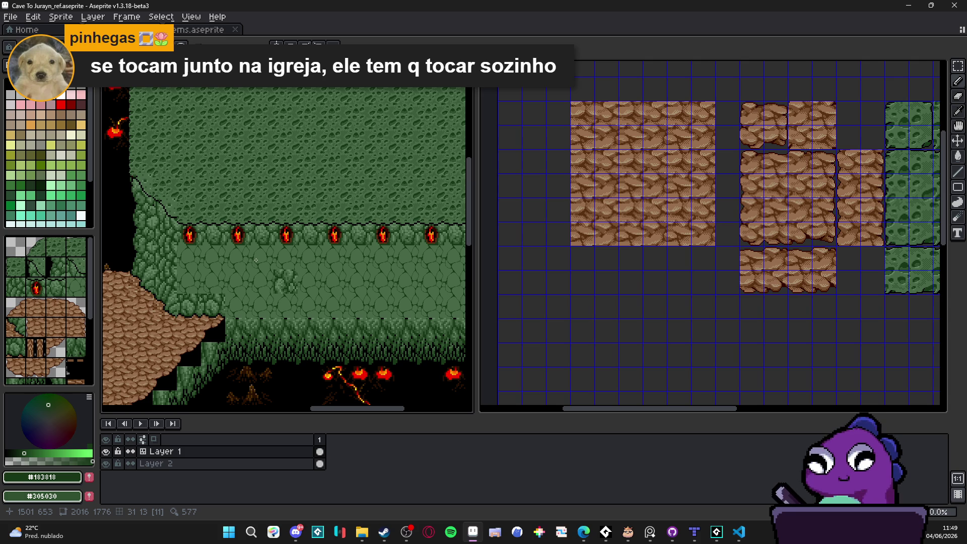
scroll(297, 304, up, 4)
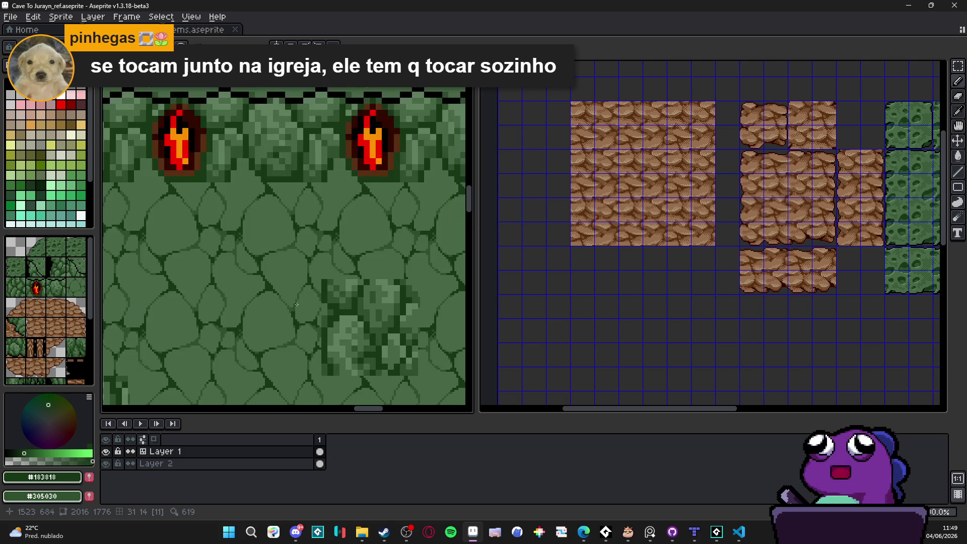
scroll(297, 304, down, 1)
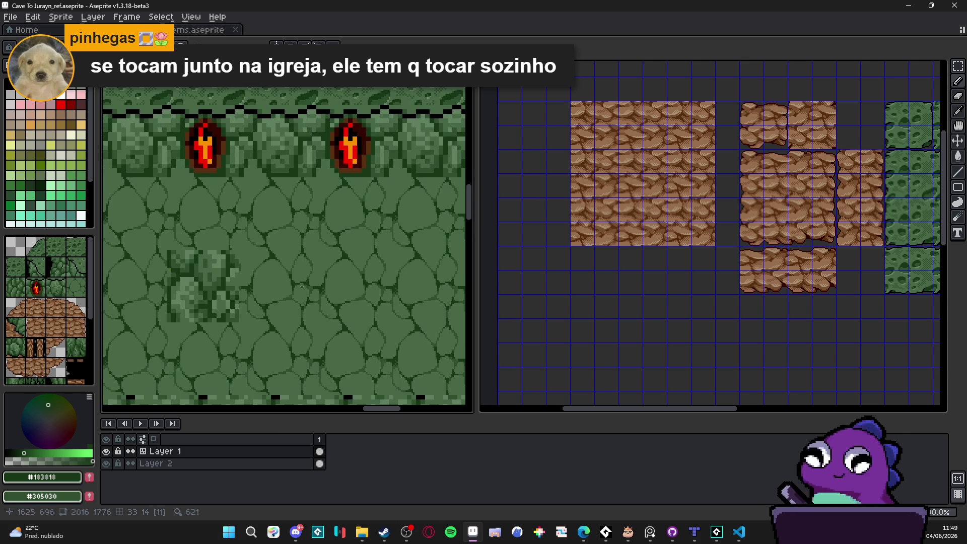
drag(301, 287, 218, 254)
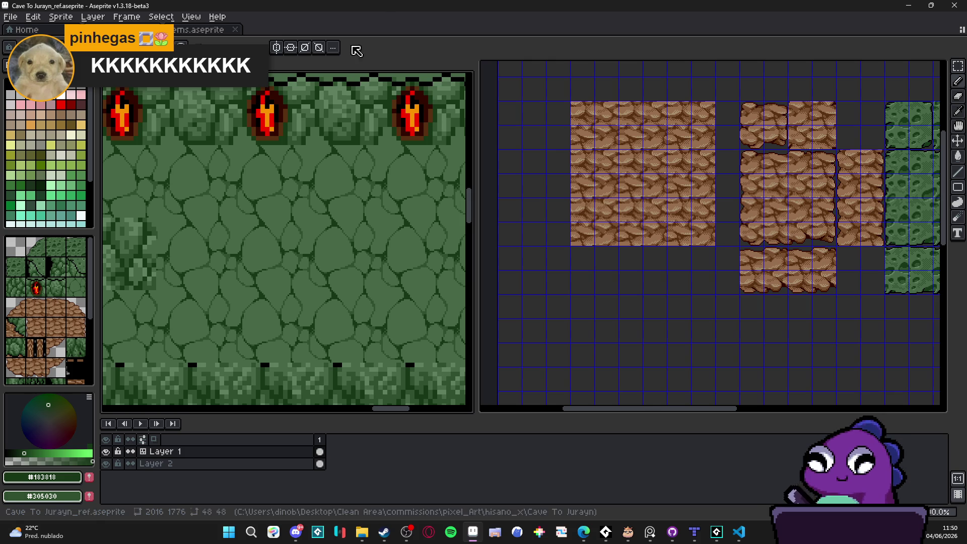
Paint dark green into a crack junction, repainting one stray pixel light green.
scroll(223, 249, up, 4)
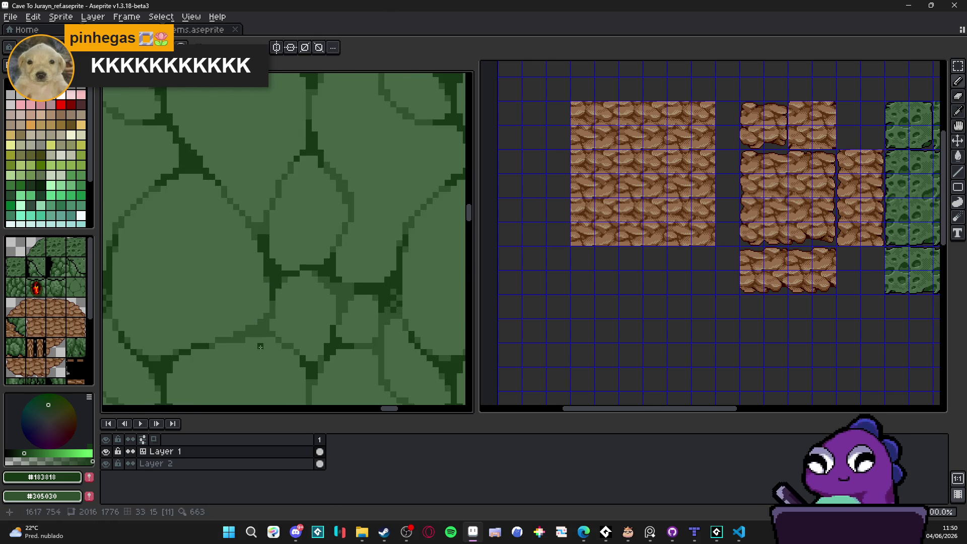
scroll(277, 289, up, 2)
mouse_move(269, 319)
mouse_down()
mouse_move(262, 307)
mouse_move(224, 331)
mouse_move(188, 330)
mouse_up()
right_click(248, 294)
click(272, 295)
Eyedrop #305030 and #183818 from the canvas to retouch pixels in the crack junction.
key(alt)
alt+click(285, 316)
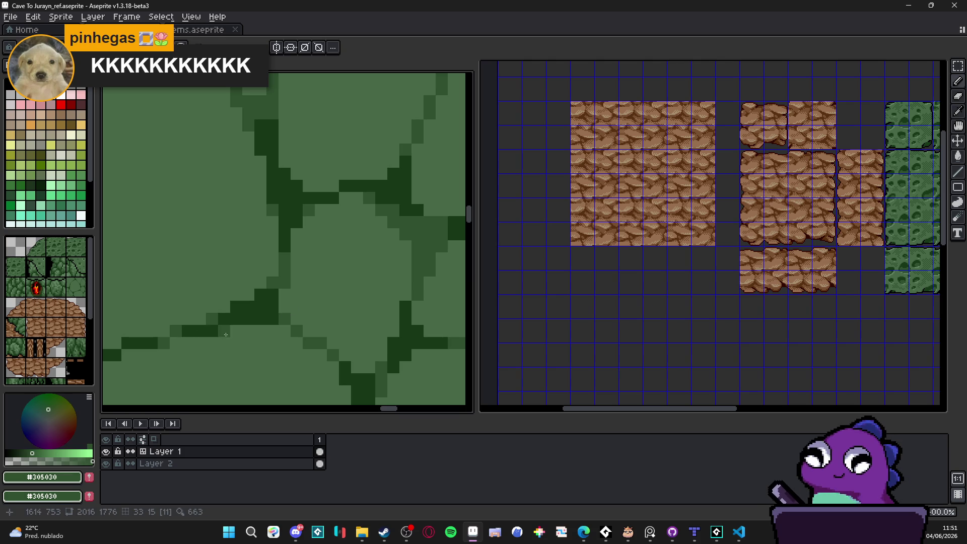
click(260, 294)
key(alt)
alt+click(279, 317)
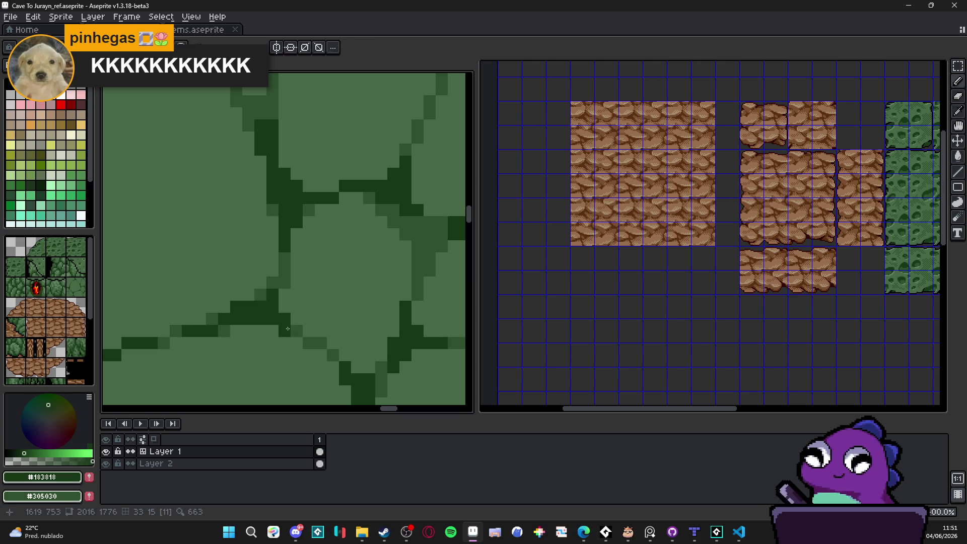
drag(284, 330, 293, 333)
alt+click(302, 340)
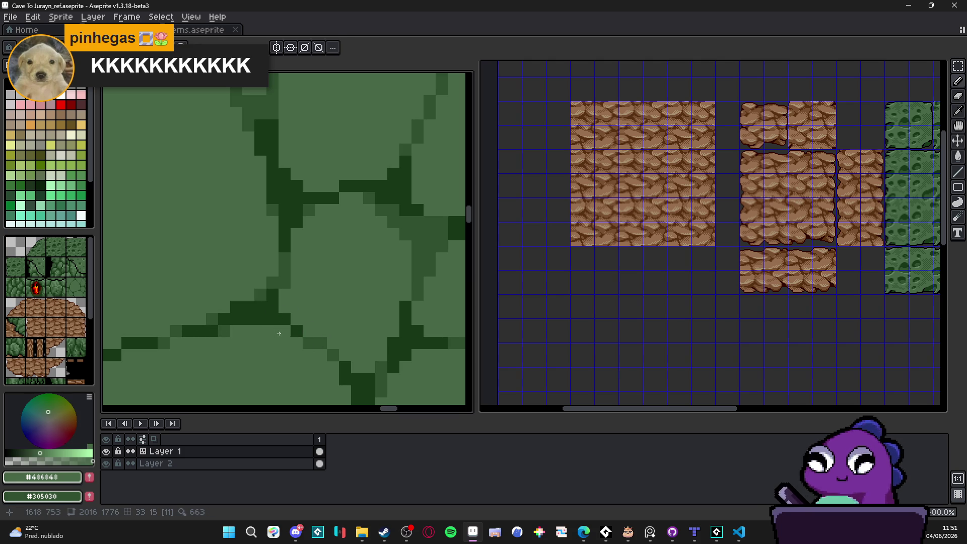
click(296, 343)
Paint darkest-green pixels at another crack junction, undoing one extra pixel.
scroll(302, 345, down, 2)
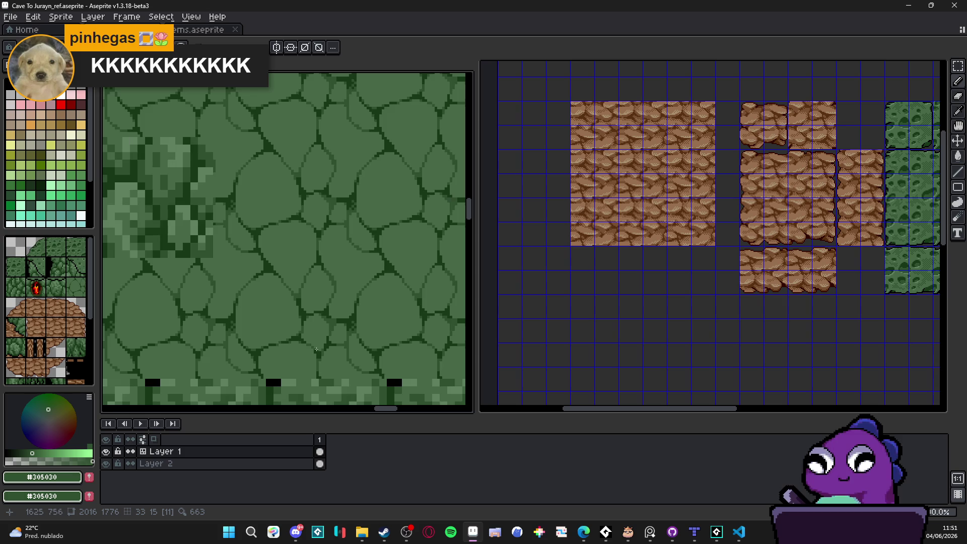
scroll(305, 287, up, 2)
alt+click(302, 282)
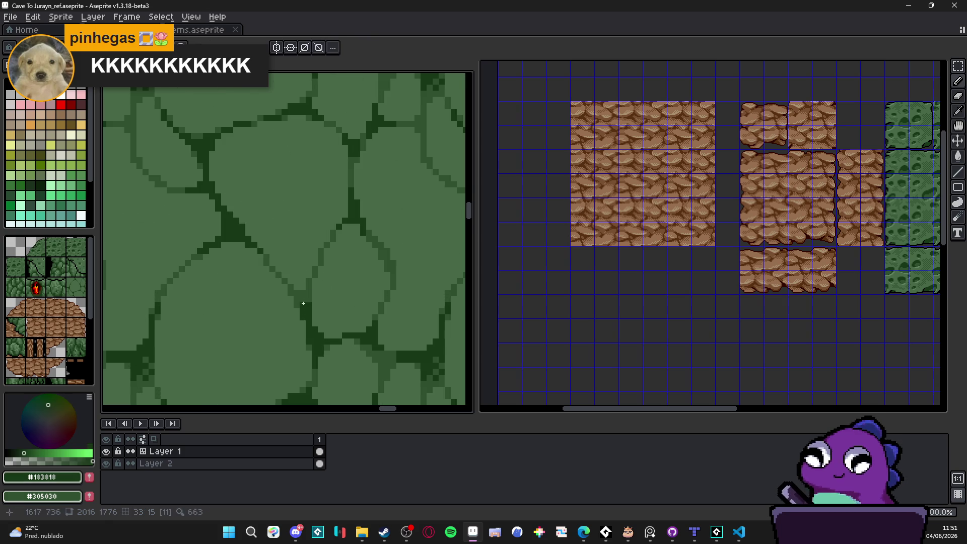
scroll(299, 279, up, 3)
drag(300, 279, 287, 274)
click(283, 292)
click(268, 277)
key(ctrl+z)
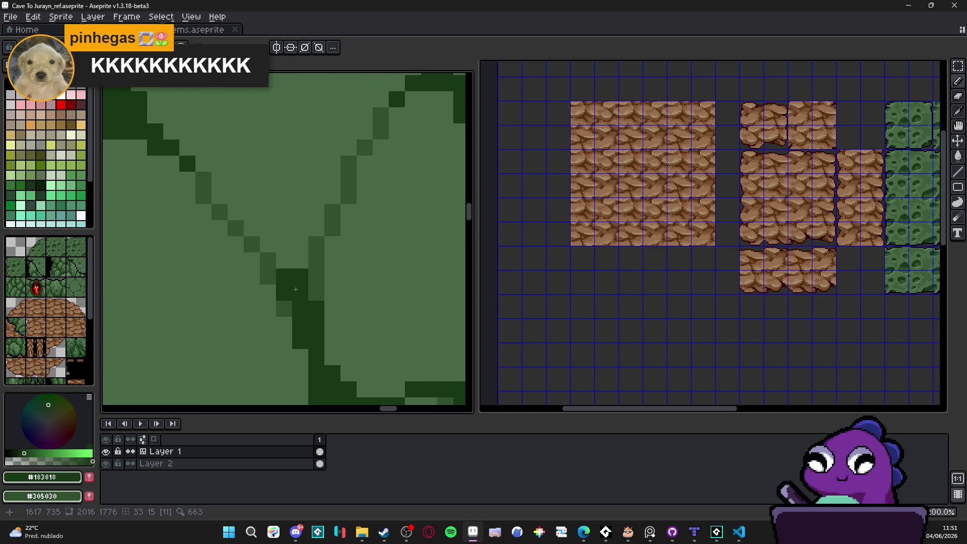
Thicken the crack with two dark pixels and save Cave To Jurayn_ref.aseprite.
scroll(302, 302, down, 3)
scroll(311, 308, up, 3)
click(307, 299)
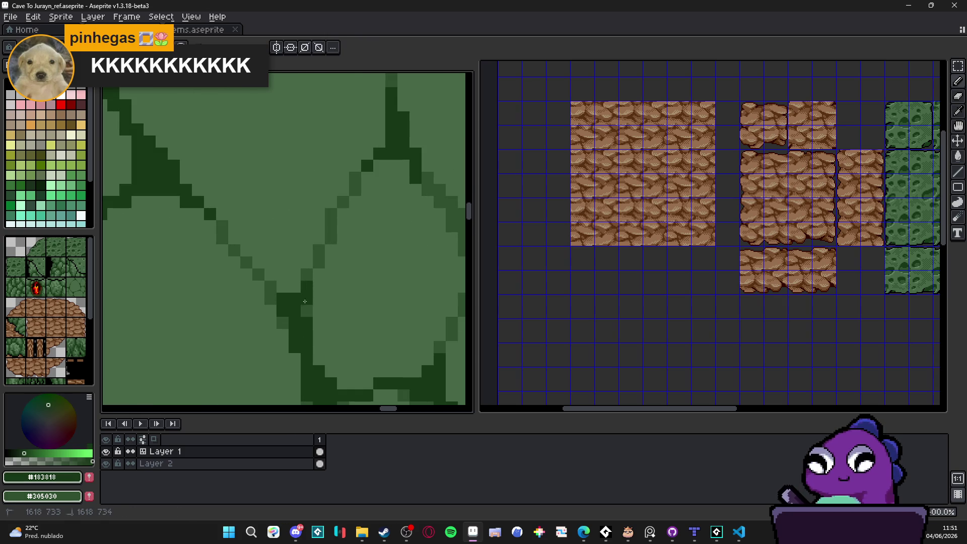
click(307, 311)
scroll(305, 315, down, 2)
scroll(285, 277, down, 2)
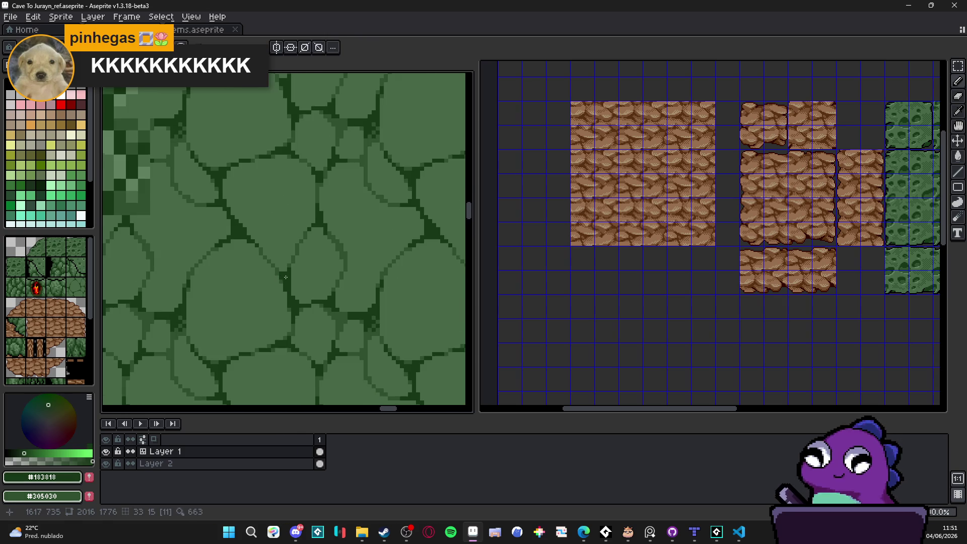
scroll(287, 278, down, 1)
key(ctrl+s)
Darken pixels along a stone's outline from top to bottom.
scroll(304, 296, up, 4)
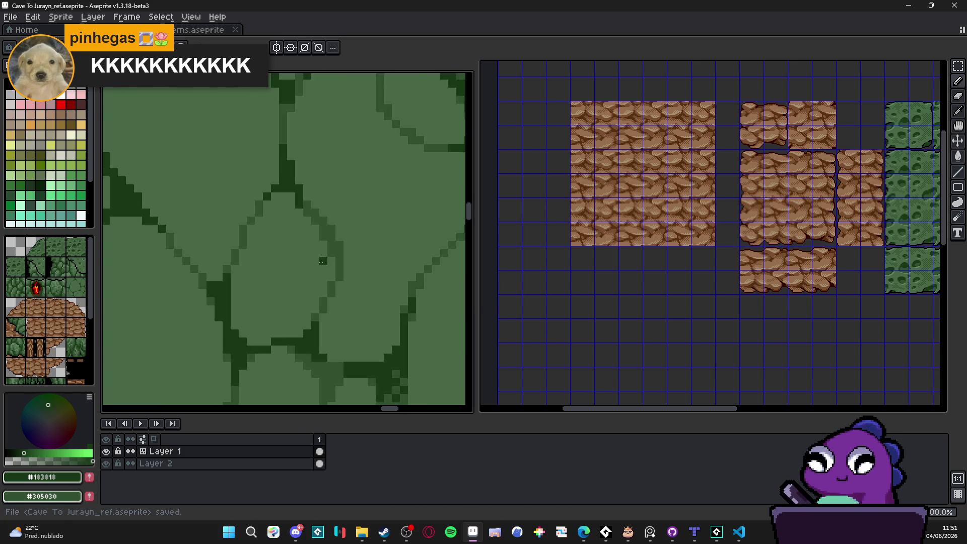
click(318, 223)
click(335, 252)
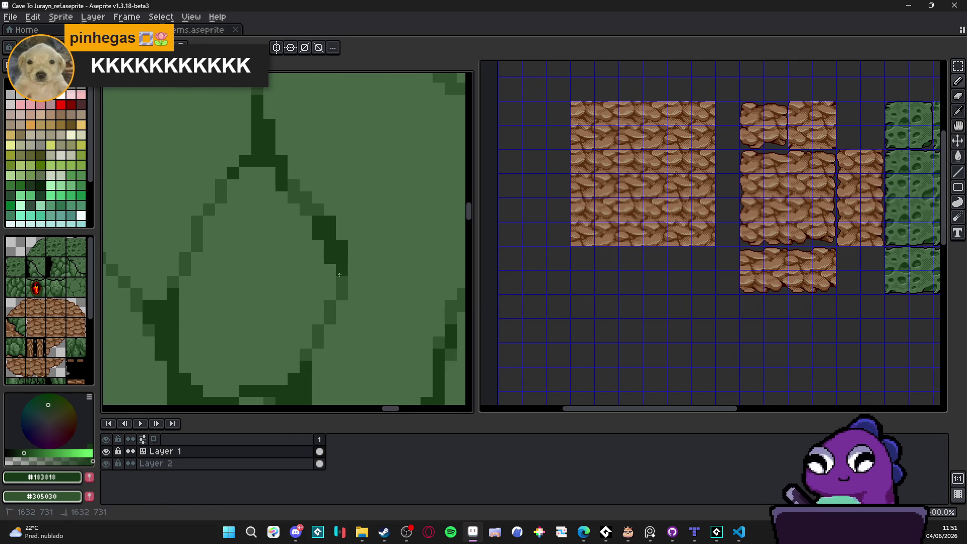
click(316, 207)
scroll(325, 251, down, 2)
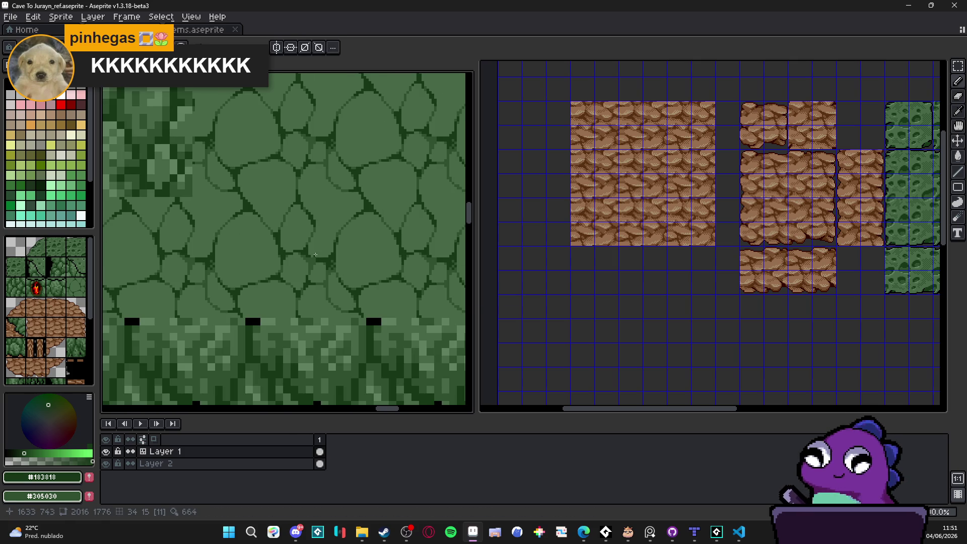
scroll(315, 254, down, 2)
drag(301, 237, 296, 291)
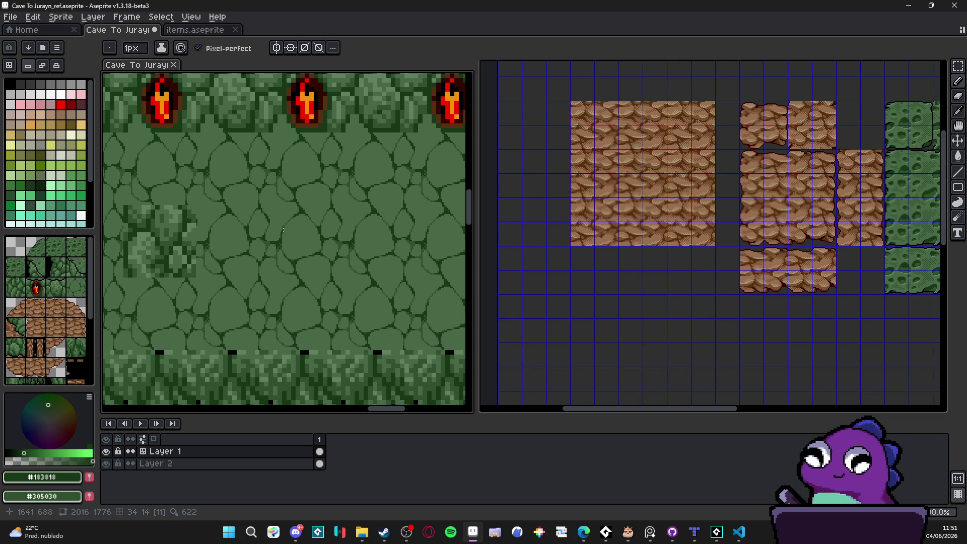
scroll(283, 230, down, 2)
scroll(282, 230, down, 2)
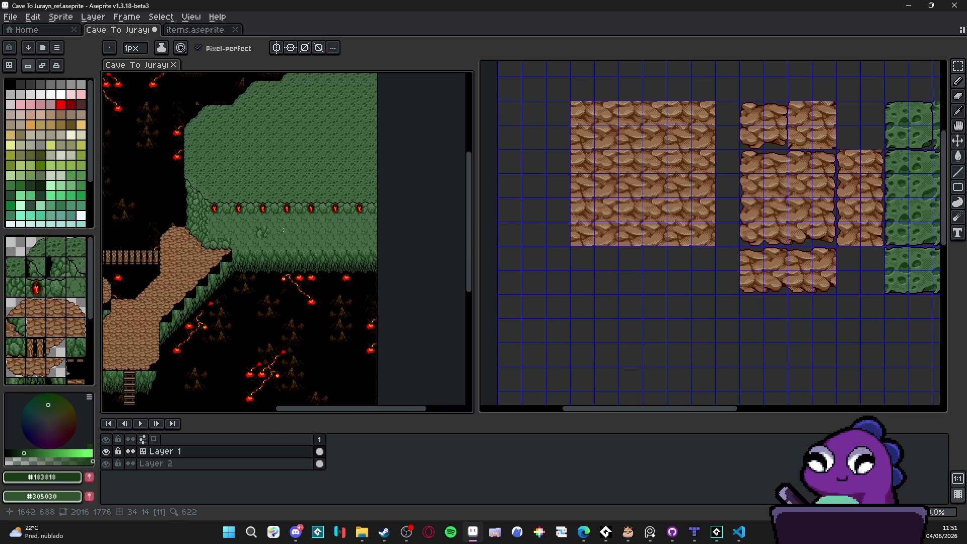
scroll(283, 230, up, 3)
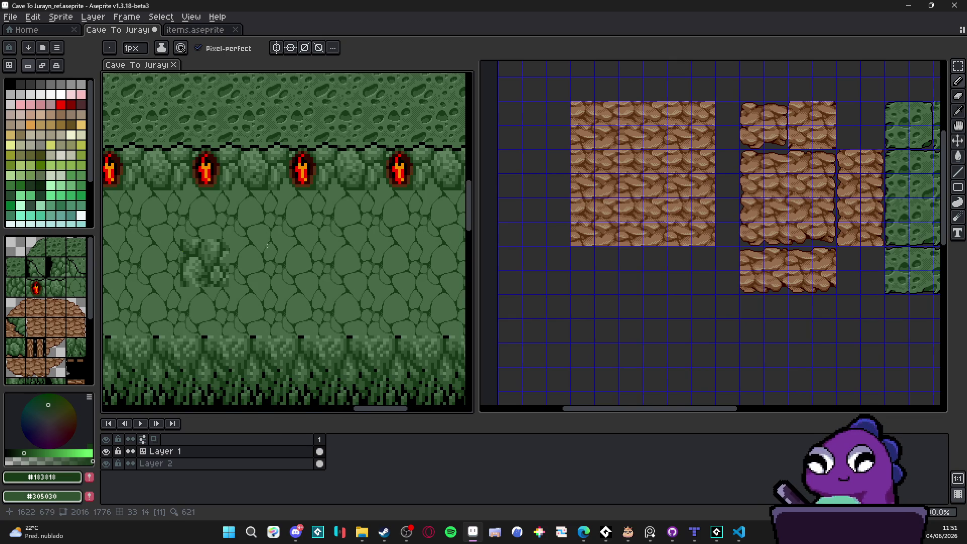
scroll(286, 246, down, 3)
scroll(286, 246, up, 4)
scroll(286, 246, down, 2)
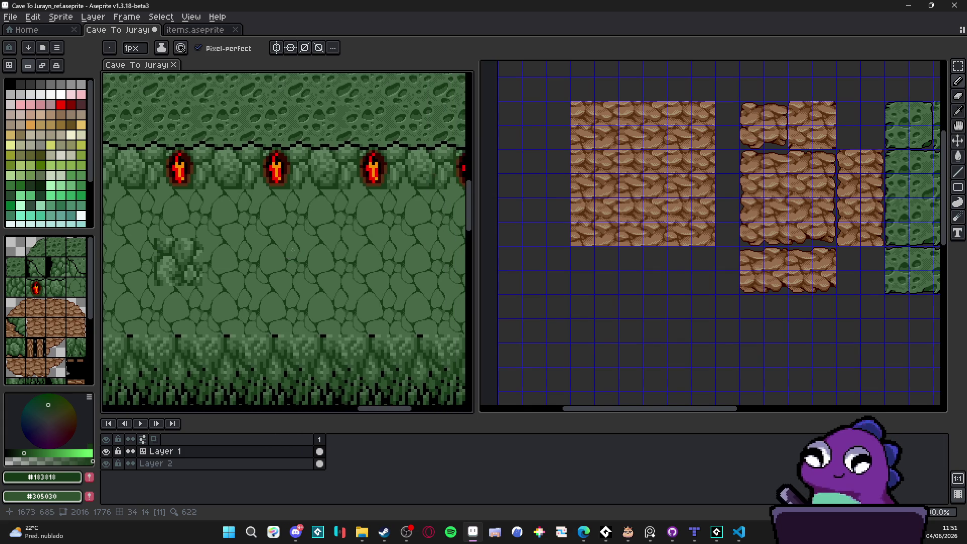
scroll(299, 257, up, 2)
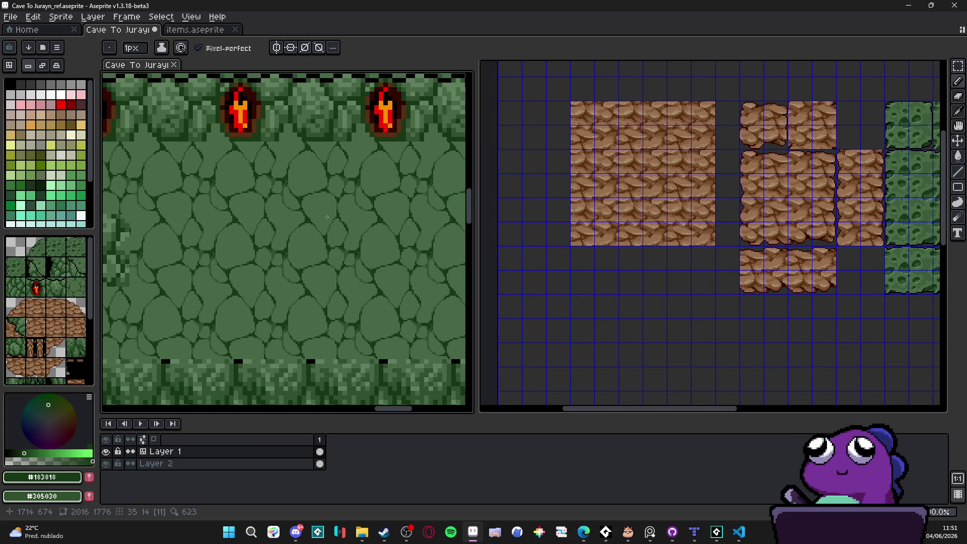
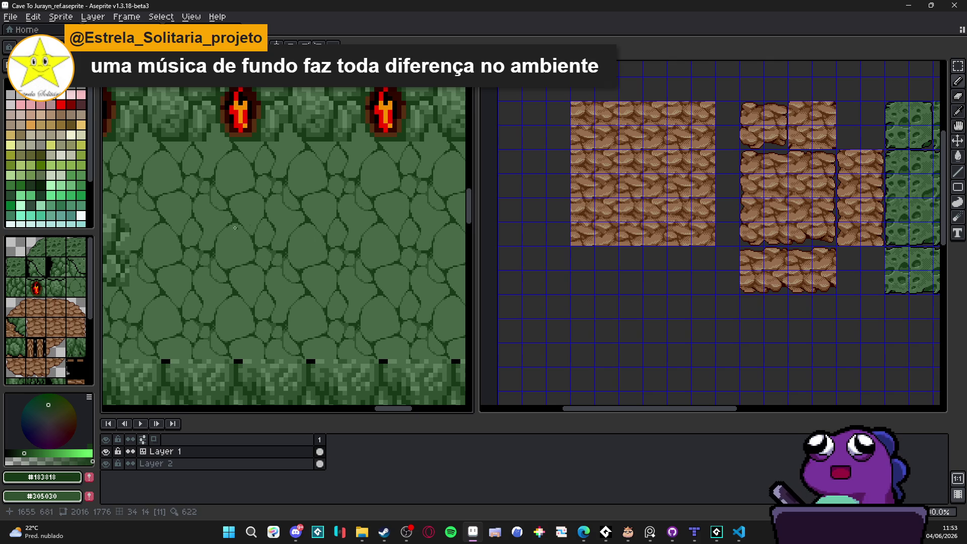
Select the light stone areas with the Magic Wand and sample the dark green #305030.
scroll(235, 227, up, 5)
key(w)
click(277, 232)
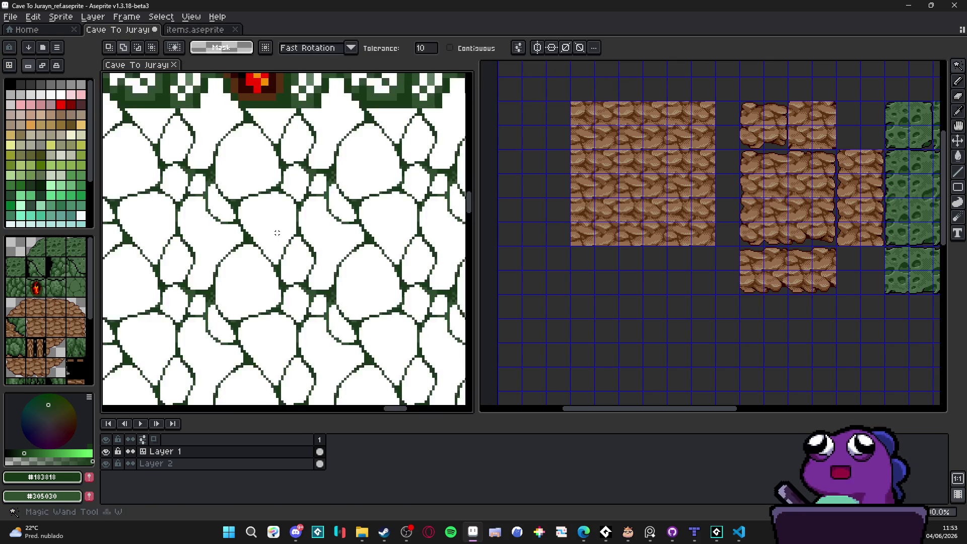
key(b)
scroll(277, 232, up, 1)
alt+click(270, 227)
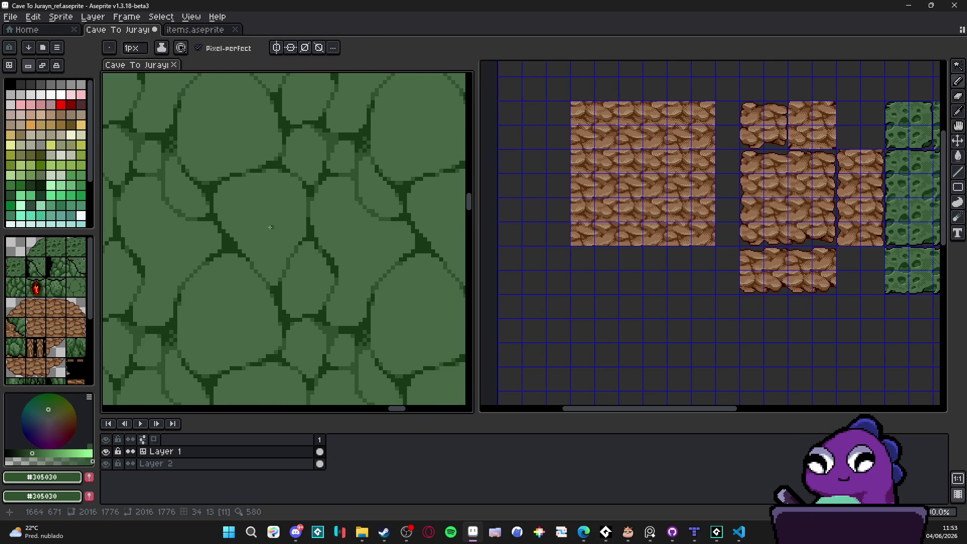
Bucket-fill three light stones with the darker green #305030.
scroll(250, 238, down, 1)
key(g)
click(271, 216)
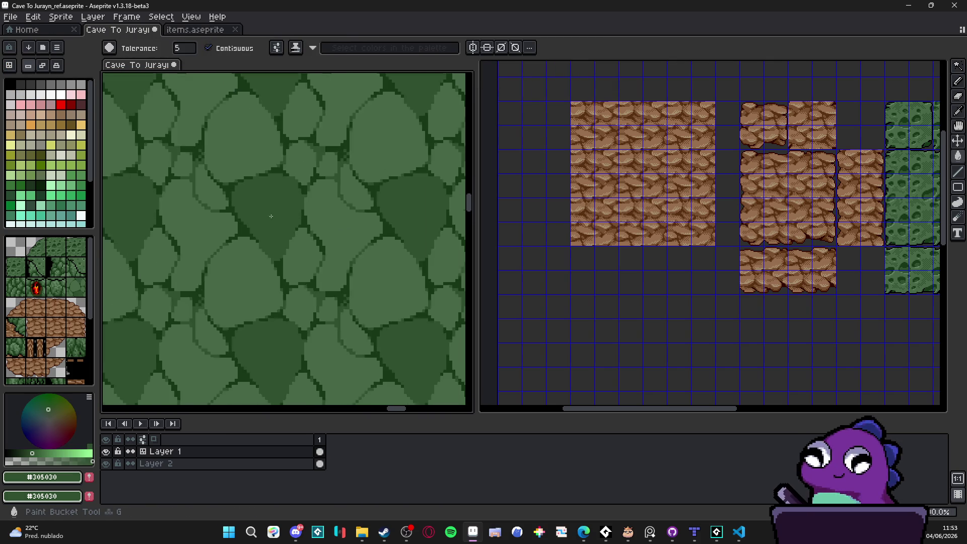
scroll(271, 216, down, 1)
scroll(252, 272, up, 1)
click(251, 272)
click(305, 260)
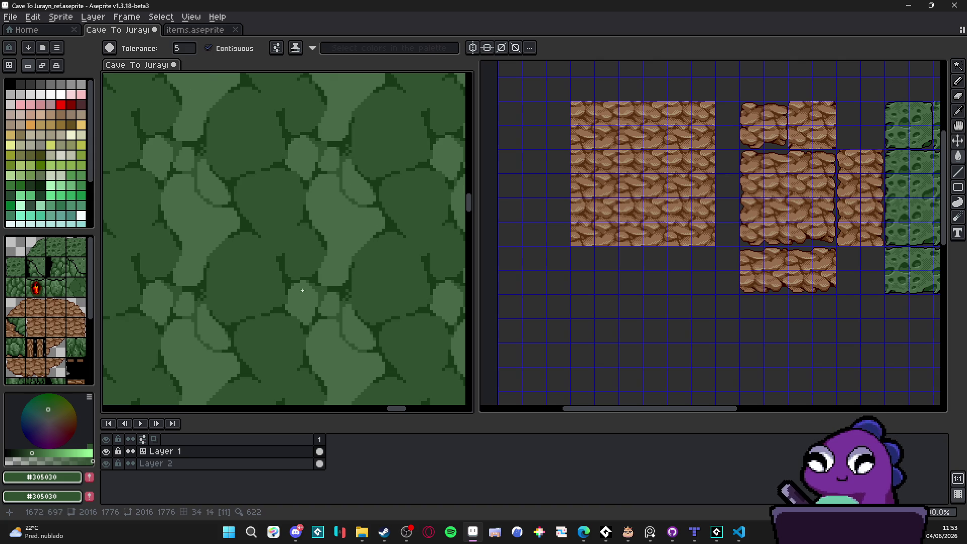
Zoom out and back in to check the alternating light and dark stones across the tiles.
scroll(334, 244, down, 2)
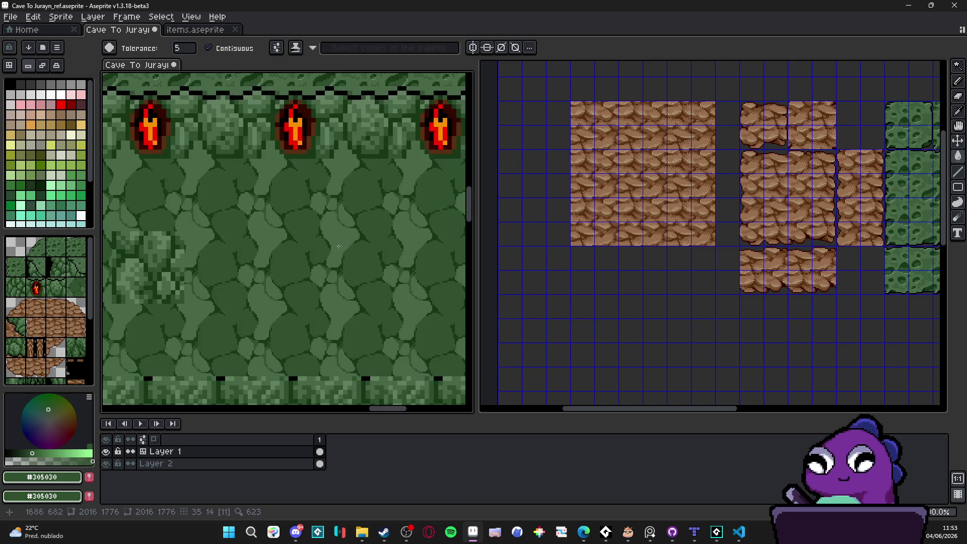
scroll(340, 242, down, 1)
scroll(340, 241, up, 2)
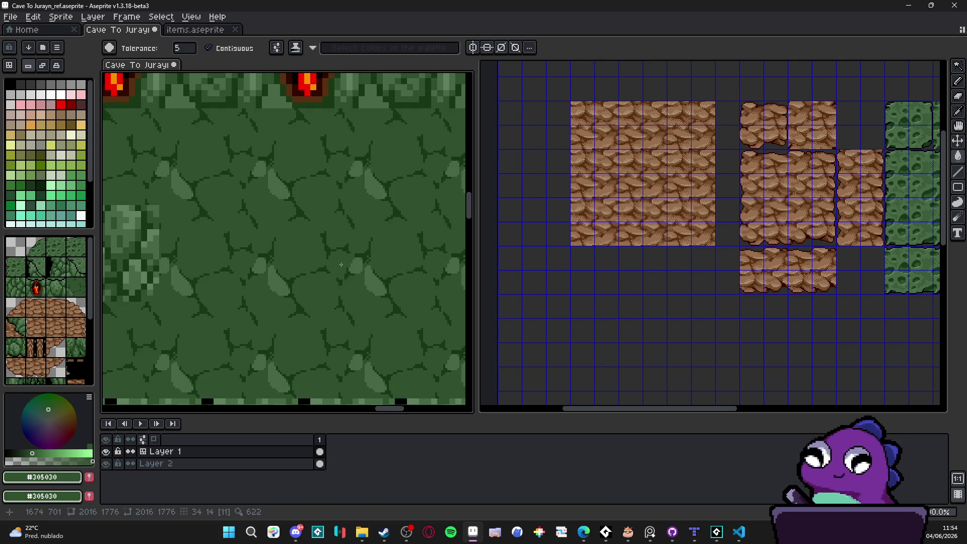
scroll(365, 283, down, 2)
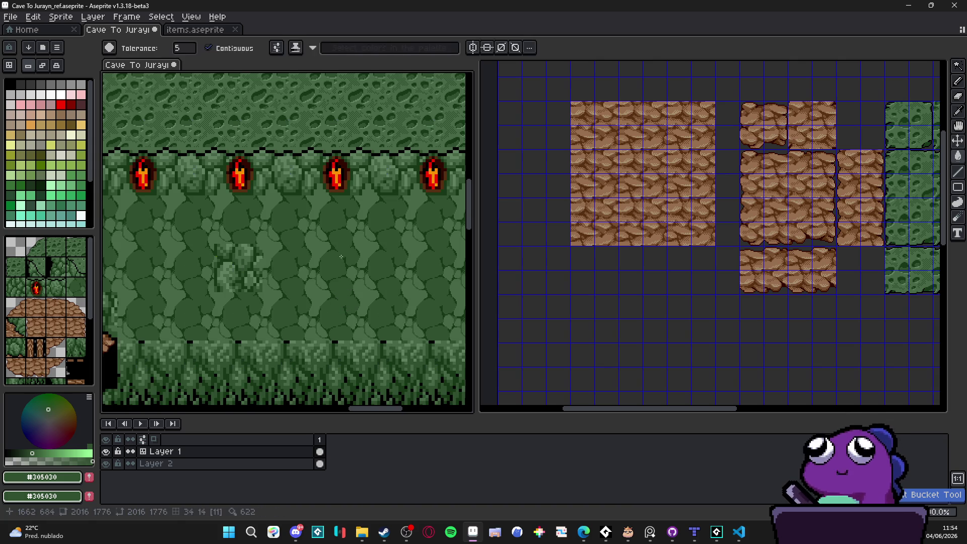
scroll(342, 245, up, 1)
scroll(342, 245, down, 2)
scroll(327, 236, up, 1)
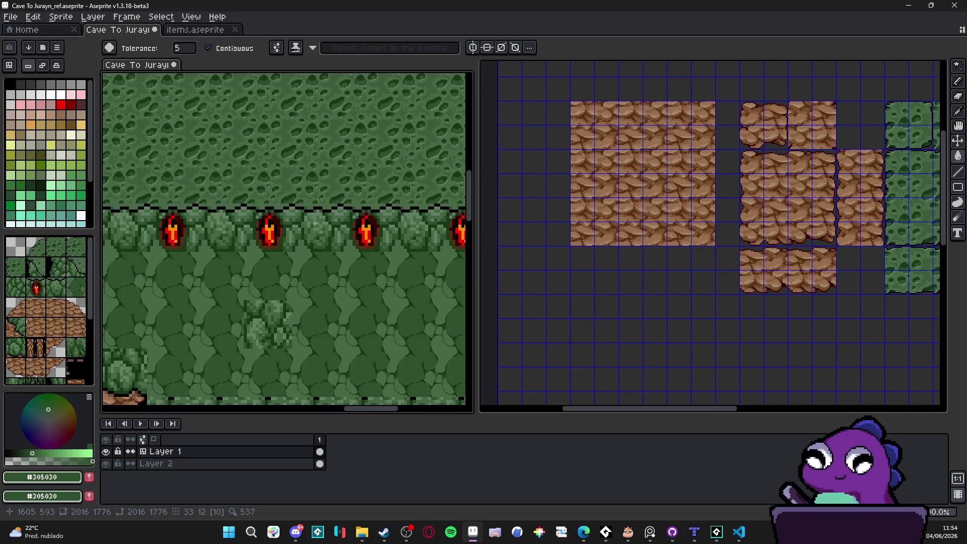
scroll(319, 230, down, 1)
scroll(332, 235, up, 3)
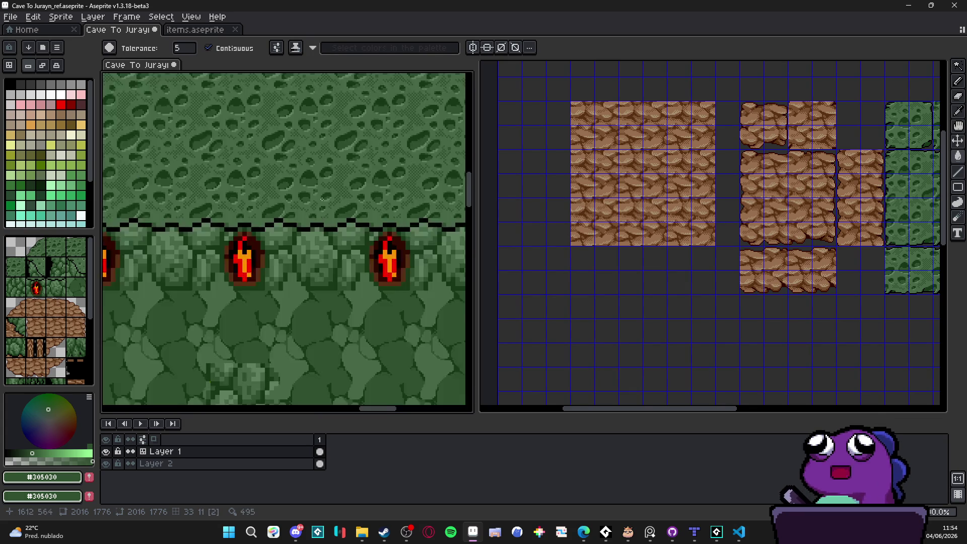
scroll(342, 235, down, 1)
scroll(342, 246, up, 1)
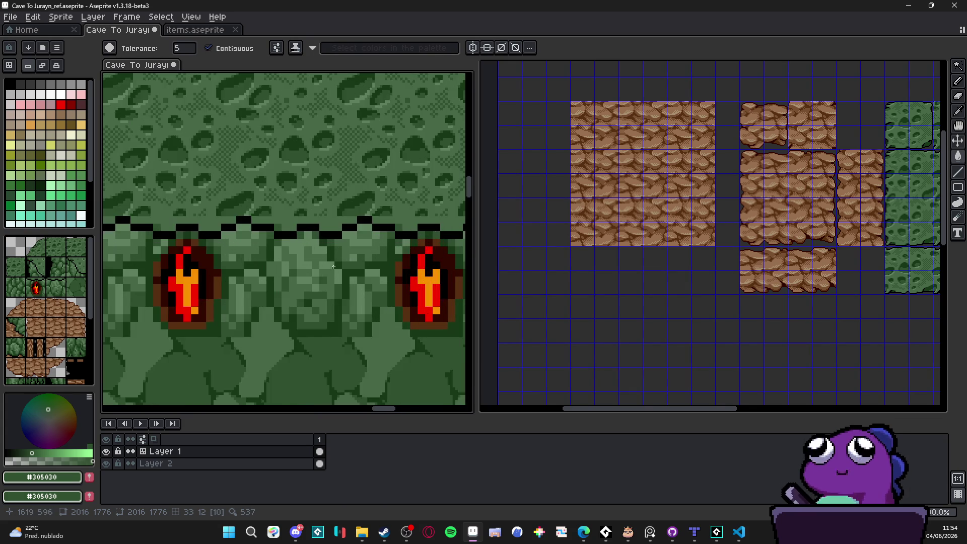
scroll(341, 262, down, 2)
scroll(339, 276, up, 1)
scroll(338, 269, up, 4)
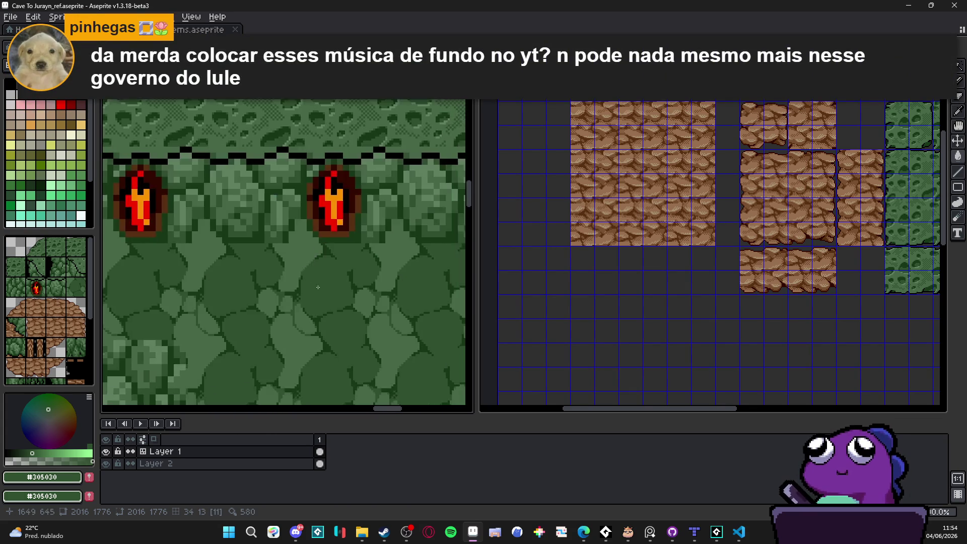
Paint lighter green #486848 strokes on the stone below the torch, widening its highlight toward the upper-left.
alt+click(335, 262)
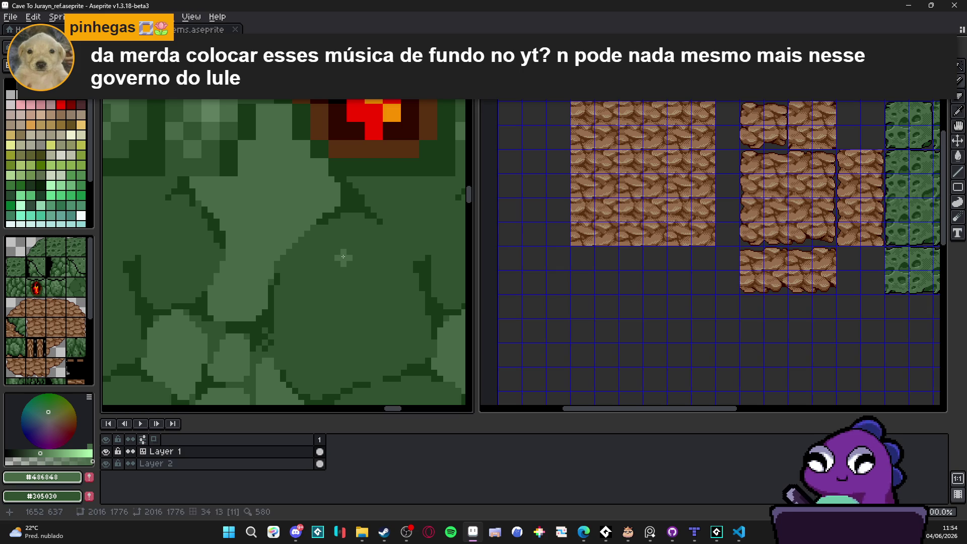
drag(343, 256, 316, 255)
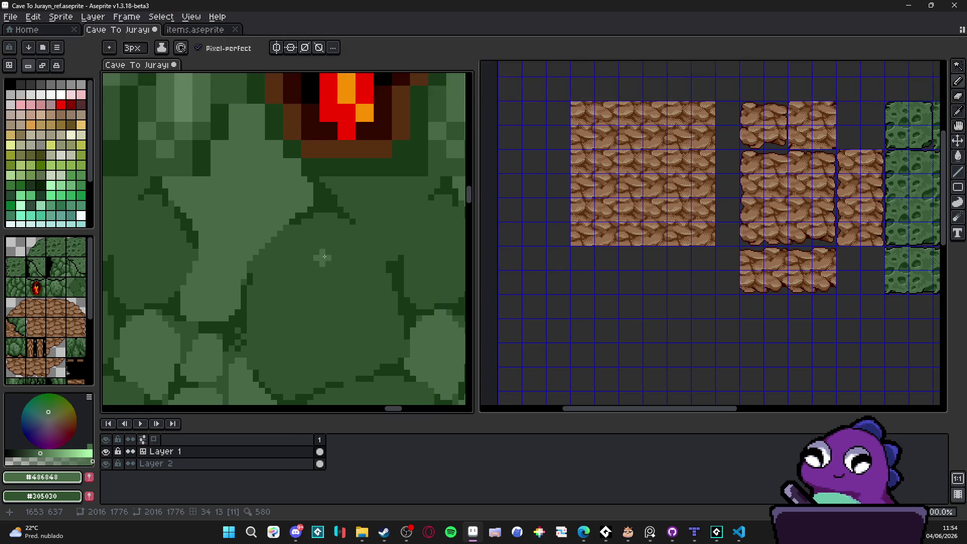
mouse_move(324, 235)
mouse_down()
mouse_move(287, 270)
mouse_move(311, 234)
mouse_move(292, 244)
mouse_move(338, 244)
mouse_move(357, 272)
mouse_move(348, 306)
mouse_move(298, 282)
mouse_move(308, 264)
mouse_move(335, 279)
mouse_move(340, 264)
mouse_move(348, 316)
mouse_move(283, 279)
mouse_move(330, 310)
mouse_up()
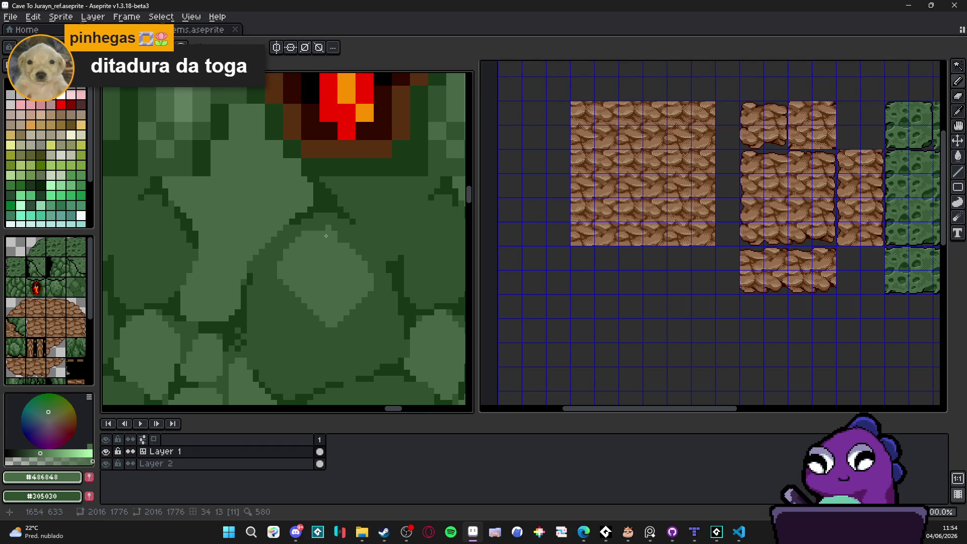
mouse_move(310, 232)
mouse_down()
mouse_move(339, 226)
mouse_move(375, 274)
mouse_up()
mouse_move(328, 225)
mouse_down()
mouse_move(317, 215)
mouse_move(274, 255)
mouse_move(277, 295)
mouse_move(300, 304)
mouse_move(260, 302)
mouse_move(264, 283)
mouse_move(254, 301)
mouse_up()
Alternate between the #305030 and #486848 greens, ending with #486848 as the drawing colour.
alt+click(258, 274)
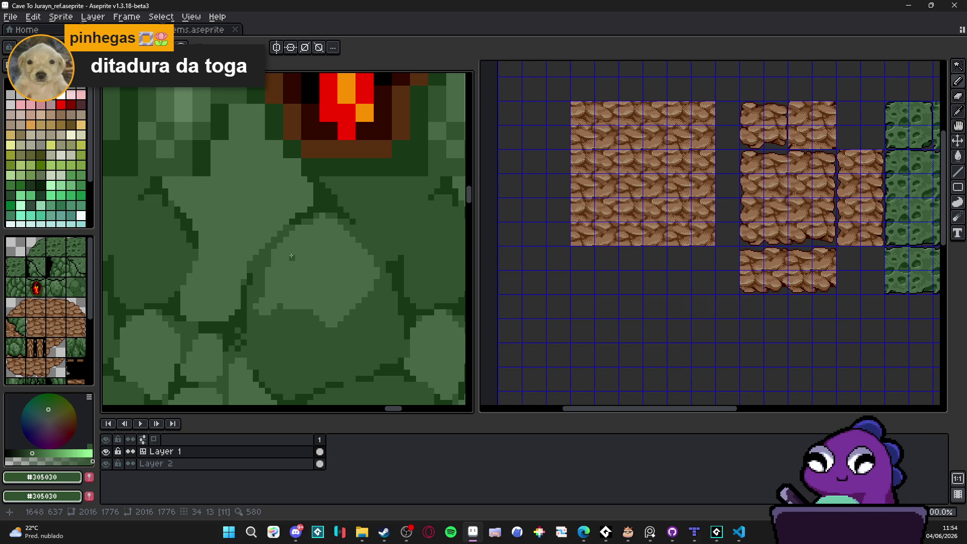
scroll(282, 272, up, 1)
alt+click(274, 285)
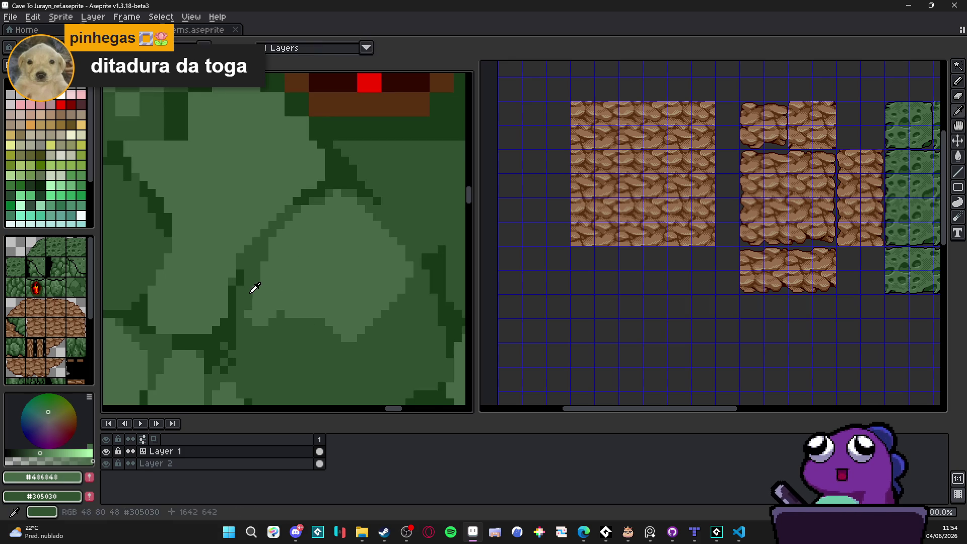
alt+click(249, 288)
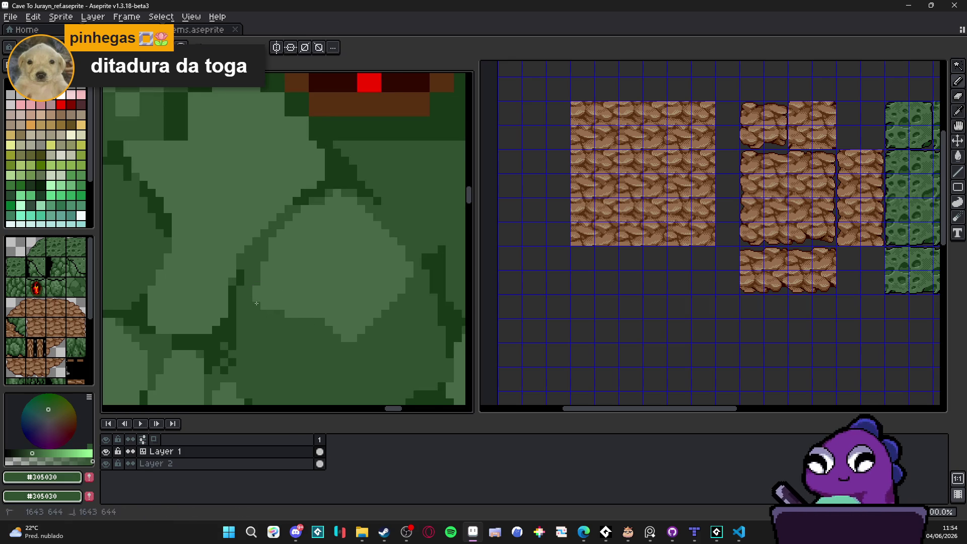
alt+click(324, 321)
scroll(325, 328, up, 1)
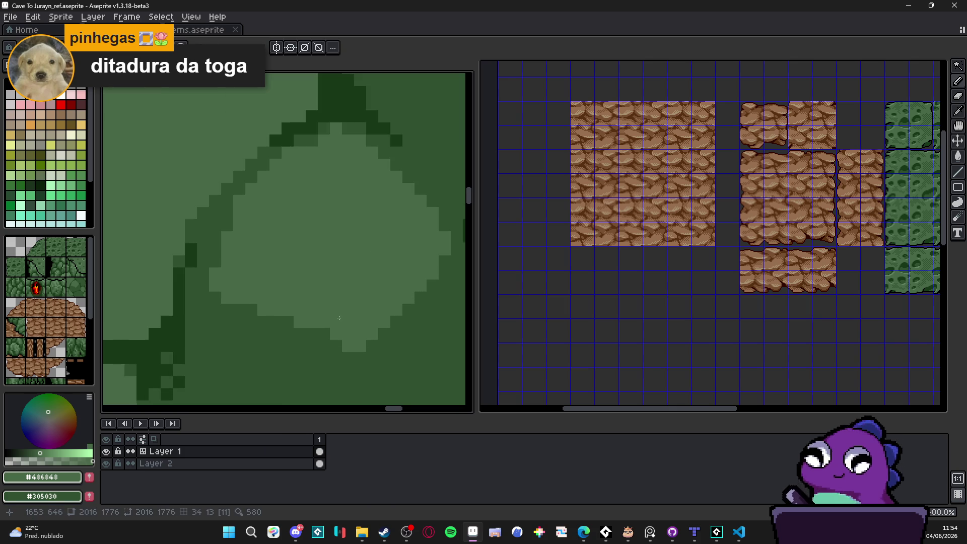
Draw a short #486848 diagonal highlight line on a stone edge beneath the torches, then zoom out to review.
scroll(339, 334, down, 2)
scroll(357, 328, down, 1)
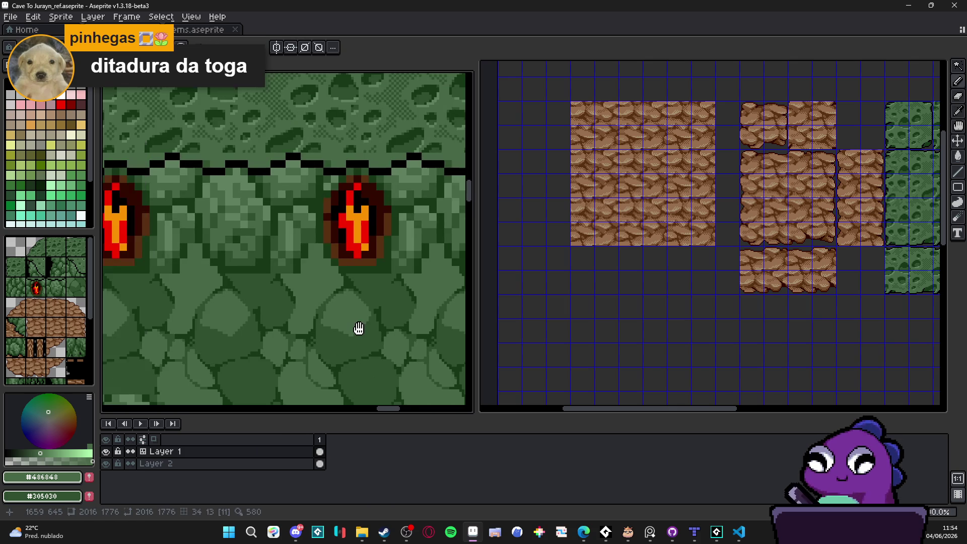
scroll(330, 261, up, 1)
scroll(312, 253, down, 1)
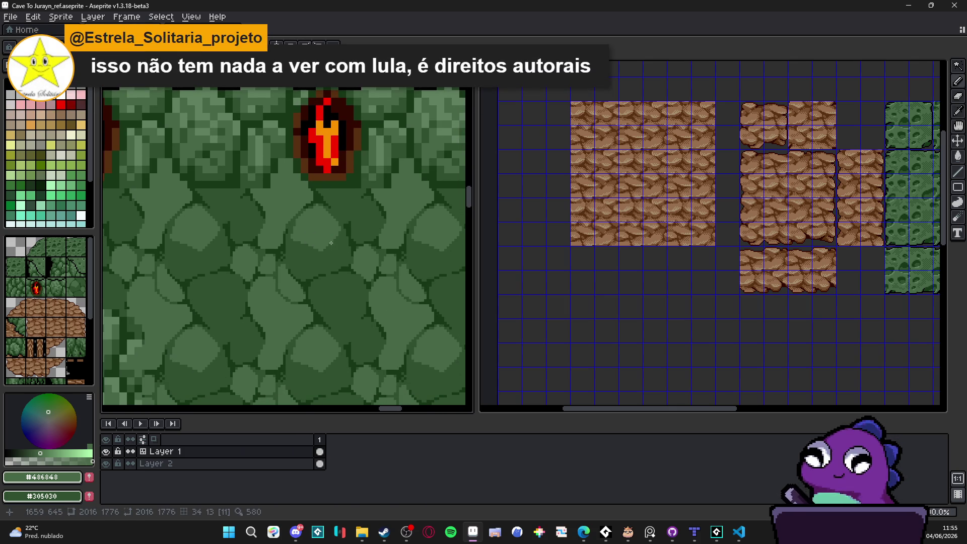
scroll(333, 246, up, 1)
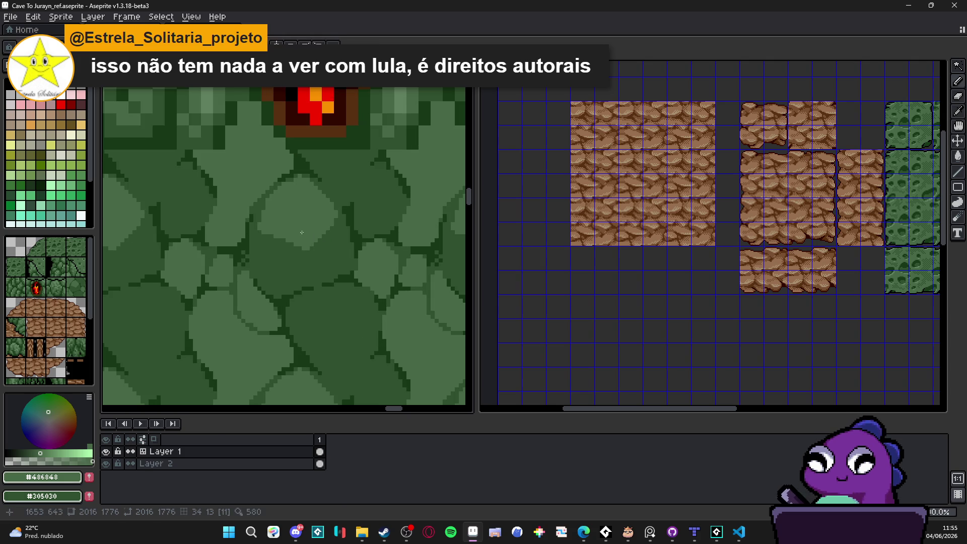
scroll(341, 292, up, 2)
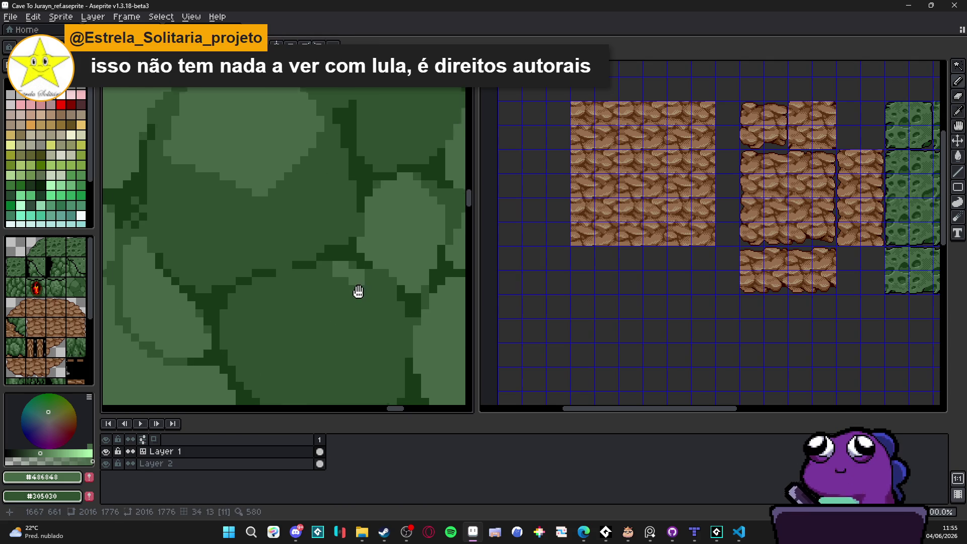
scroll(358, 287, down, 3)
mouse_move(345, 252)
mouse_down()
mouse_move(371, 280)
mouse_move(368, 310)
mouse_move(252, 311)
mouse_move(232, 273)
mouse_move(245, 257)
mouse_move(317, 260)
mouse_move(318, 277)
mouse_up()
scroll(328, 287, down, 2)
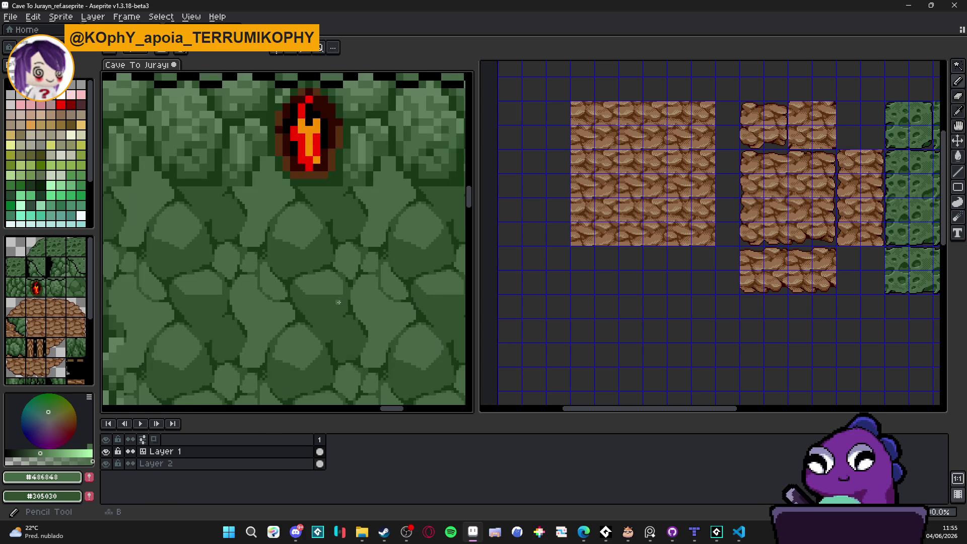
scroll(327, 317, down, 2)
scroll(312, 317, down, 2)
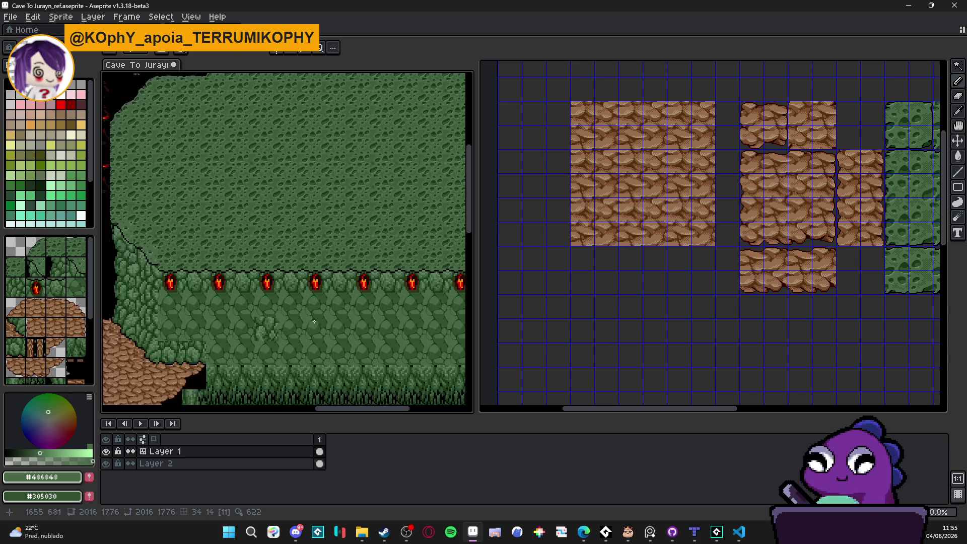
scroll(322, 347, up, 6)
Draw a dark green #305030 diagonal crack line on a stone.
alt+click(325, 366)
scroll(329, 363, up, 2)
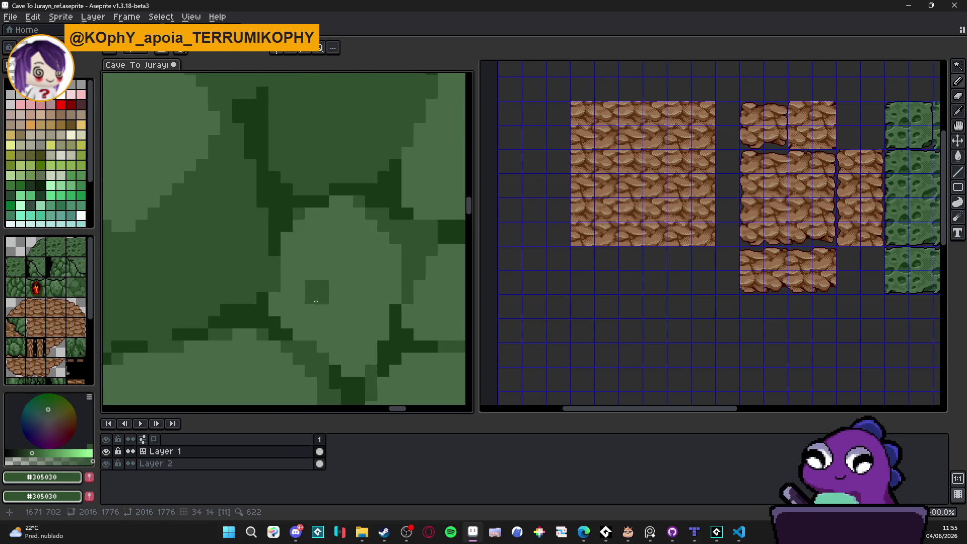
mouse_move(305, 264)
mouse_down()
mouse_move(369, 326)
mouse_move(347, 310)
mouse_move(382, 317)
mouse_move(289, 264)
mouse_move(302, 299)
mouse_up()
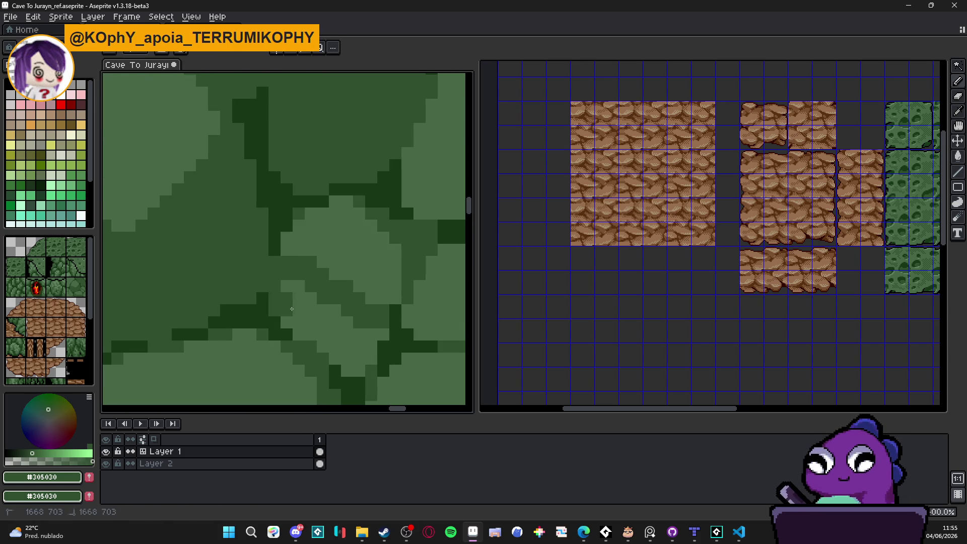
With the Pencil, paint a light green #486848 diagonal highlight stroke on a stone.
key(b)
scroll(333, 325, down, 5)
scroll(334, 326, down, 2)
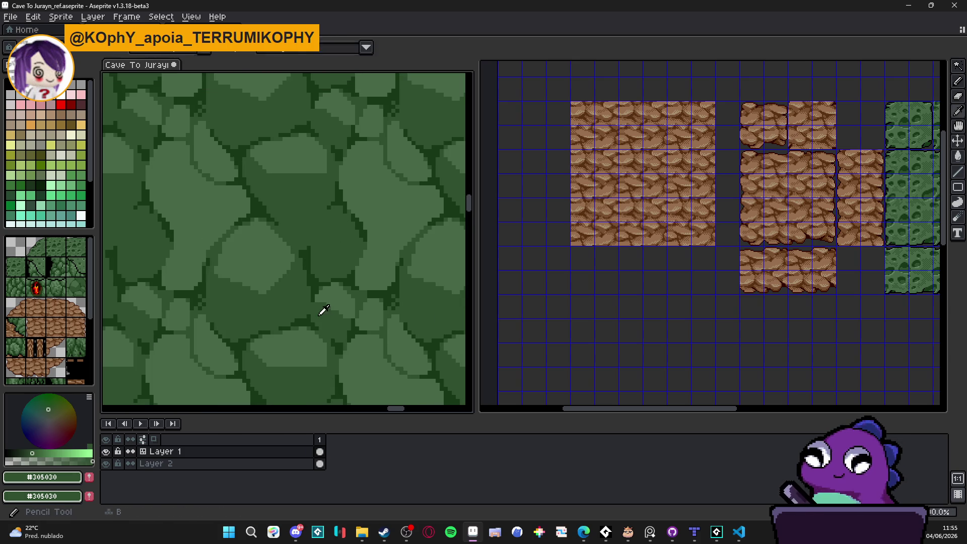
scroll(331, 321, up, 3)
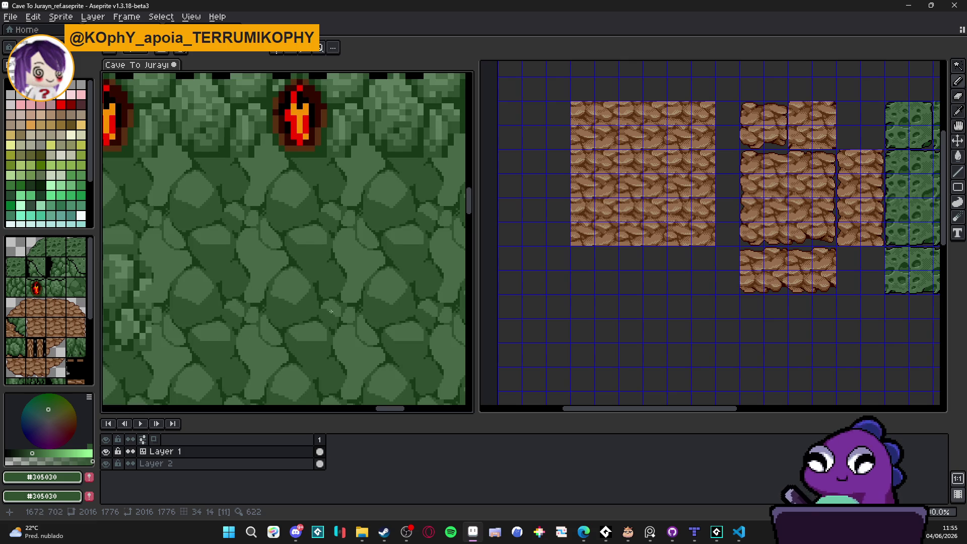
scroll(330, 311, up, 1)
alt+click(313, 210)
scroll(338, 261, up, 3)
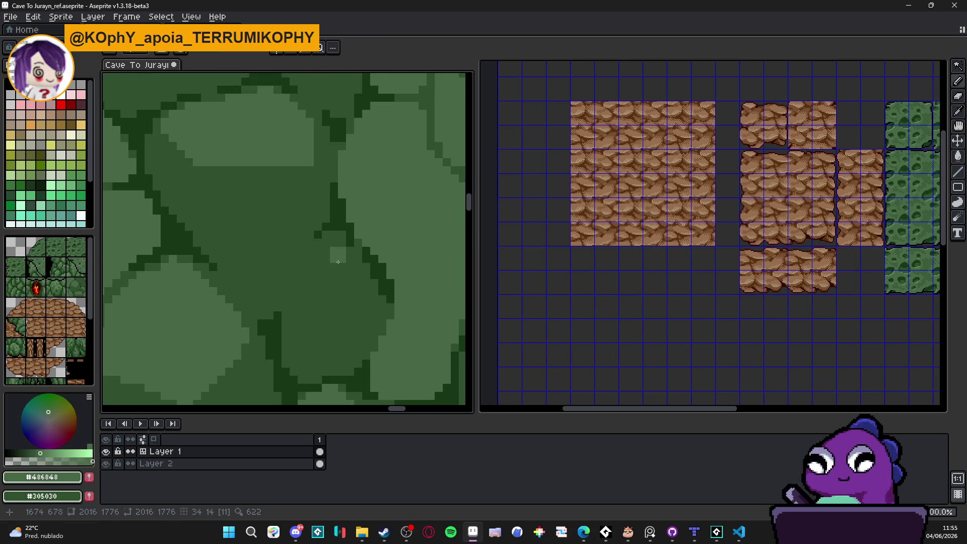
drag(338, 261, 366, 280)
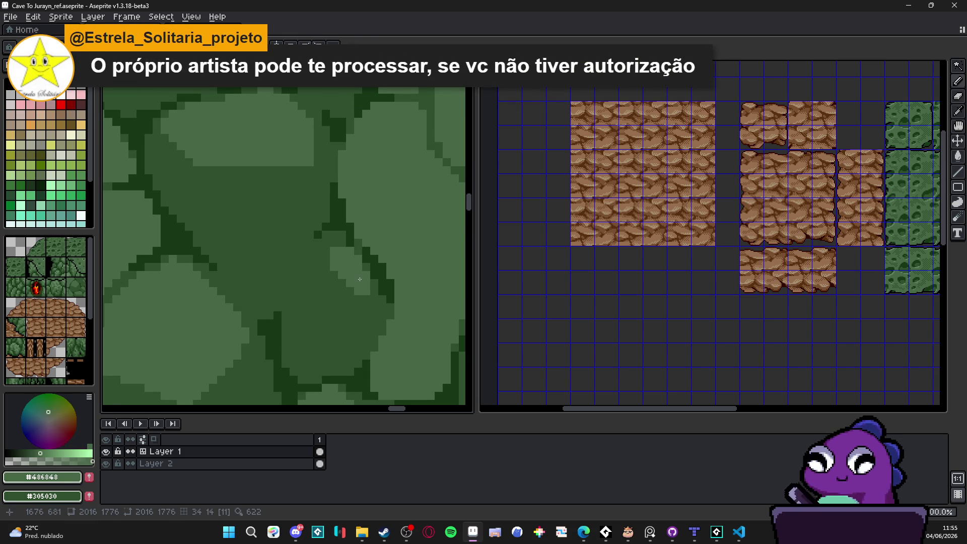
scroll(357, 272, up, 2)
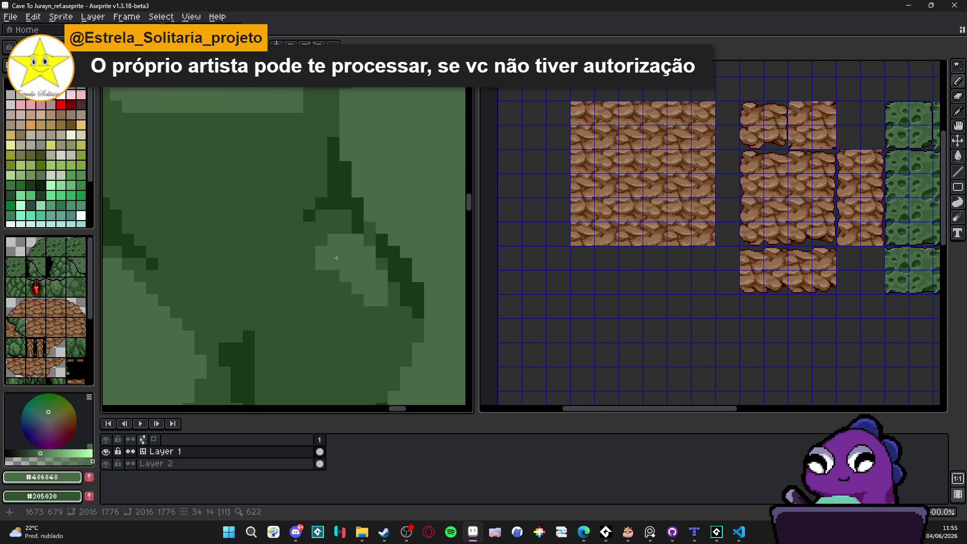
Add #486848 highlight pixels and a straight line along the stone's lit edge, undoing stray pixels.
click(334, 241)
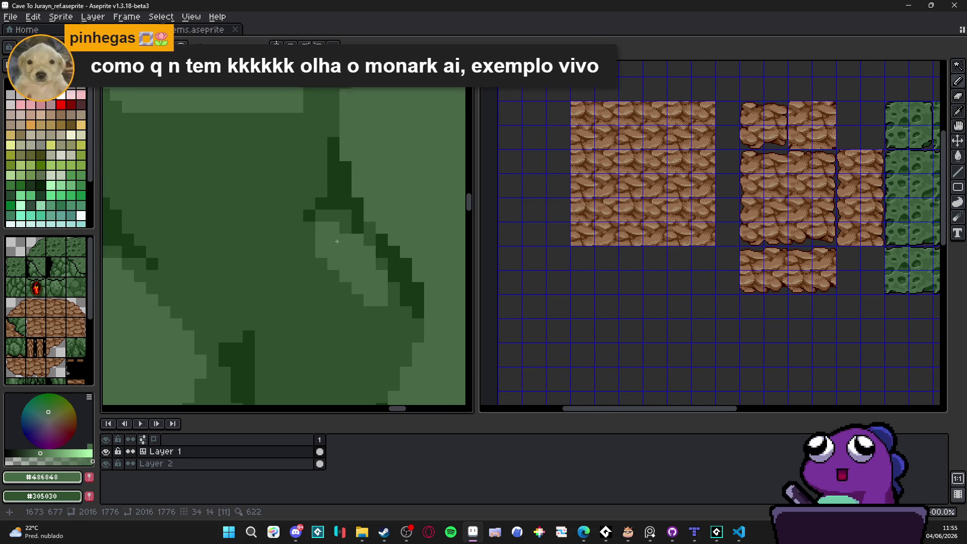
click(341, 241)
click(334, 231)
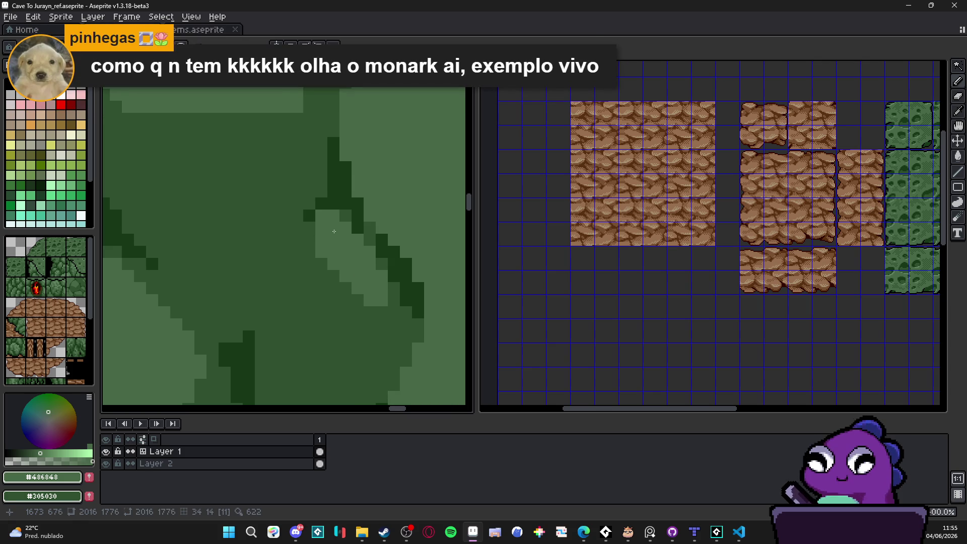
shift+click(333, 313)
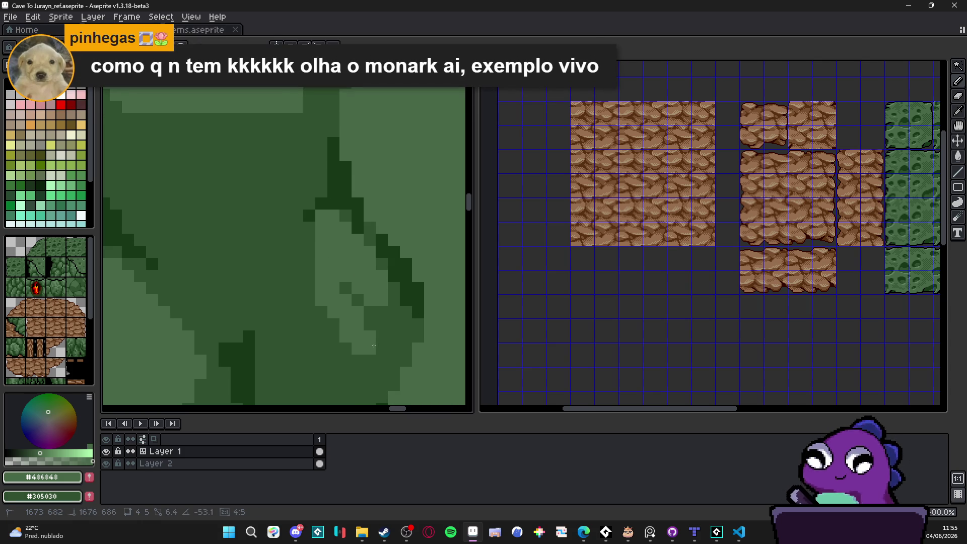
click(388, 330)
click(346, 288)
click(356, 300)
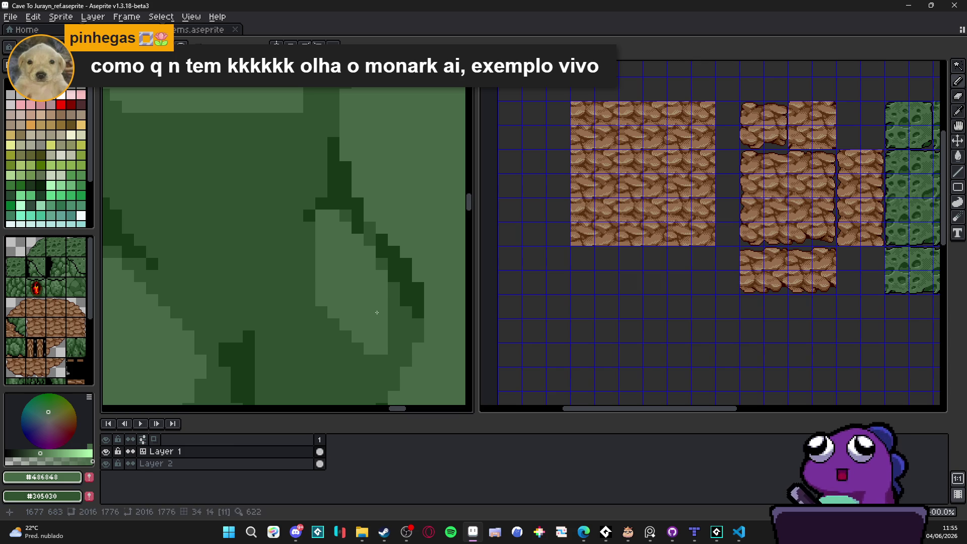
mouse_move(394, 300)
mouse_down()
mouse_move(392, 337)
mouse_move(406, 336)
mouse_up()
click(394, 349)
click(406, 349)
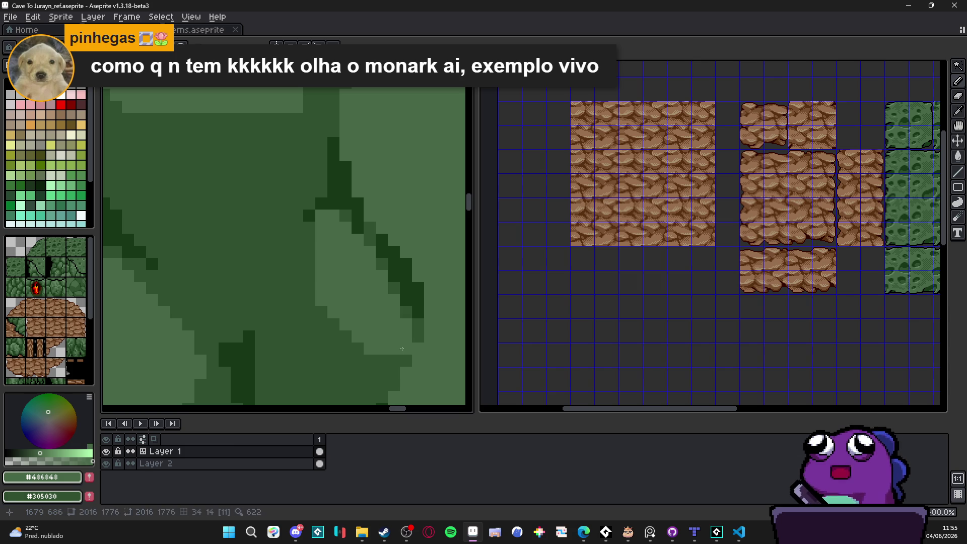
key(ctrl+z)
click(358, 349)
key(ctrl+z)
key(ctrl+z)
Add one more lighter pixel on the stone and re-sample the #305030 and #486848 greens.
scroll(345, 341, down, 1)
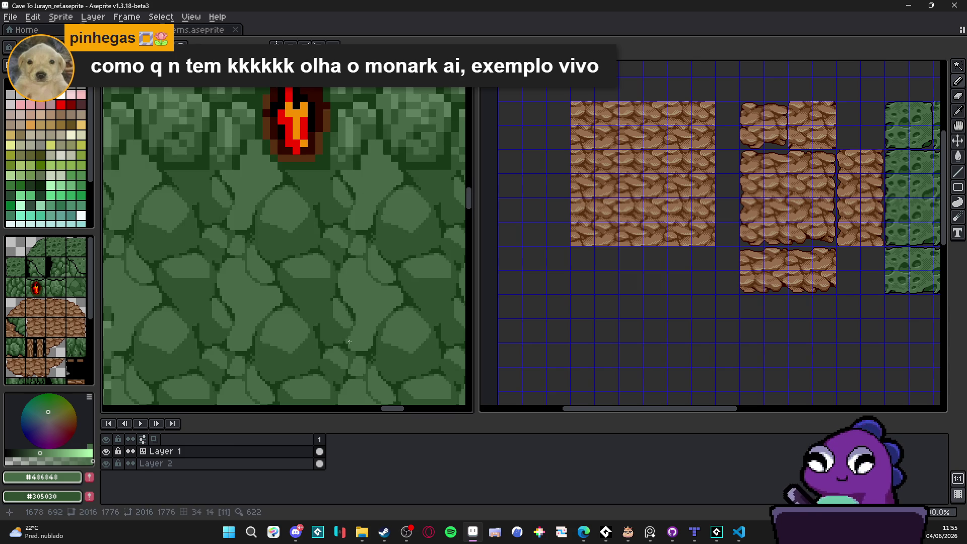
scroll(345, 341, down, 1)
scroll(346, 341, up, 3)
click(326, 322)
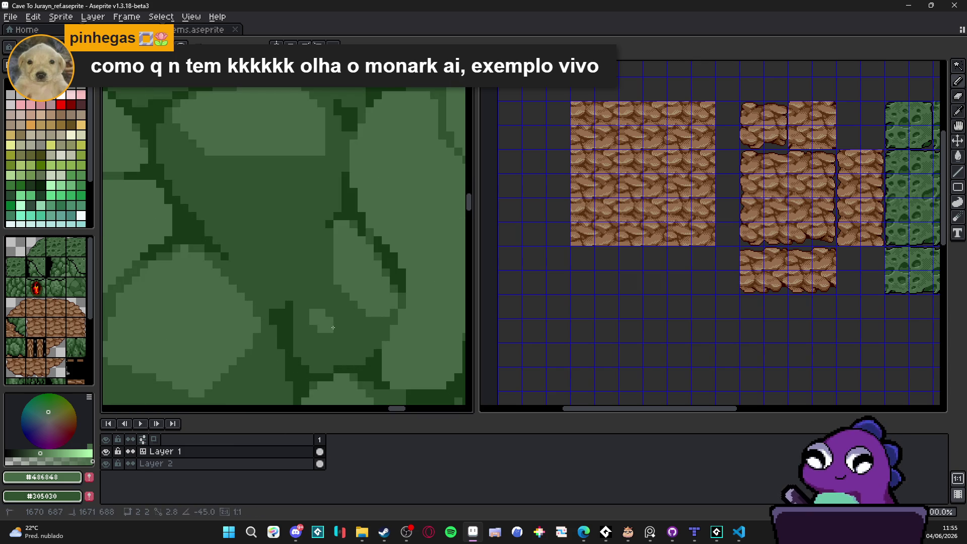
scroll(333, 327, down, 3)
scroll(307, 327, up, 4)
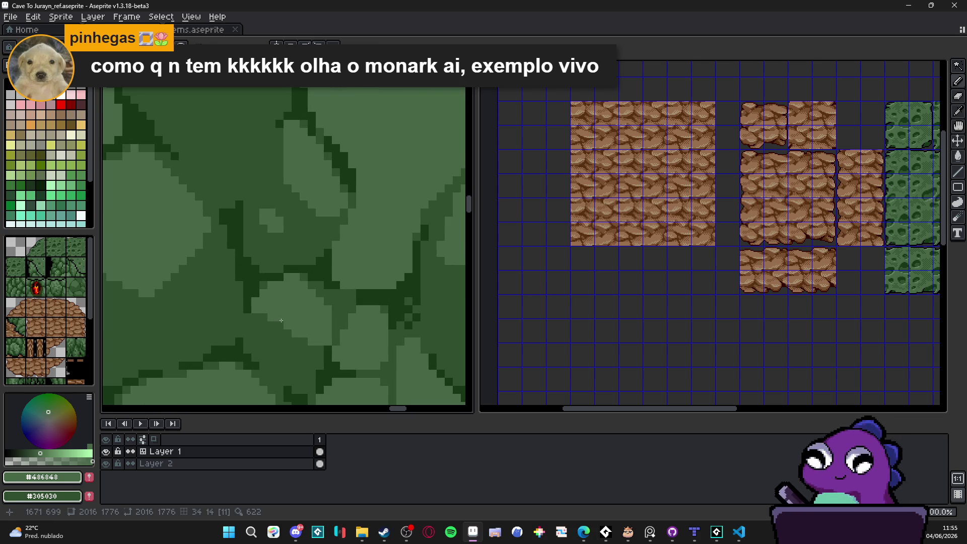
alt+click(278, 347)
alt+click(302, 317)
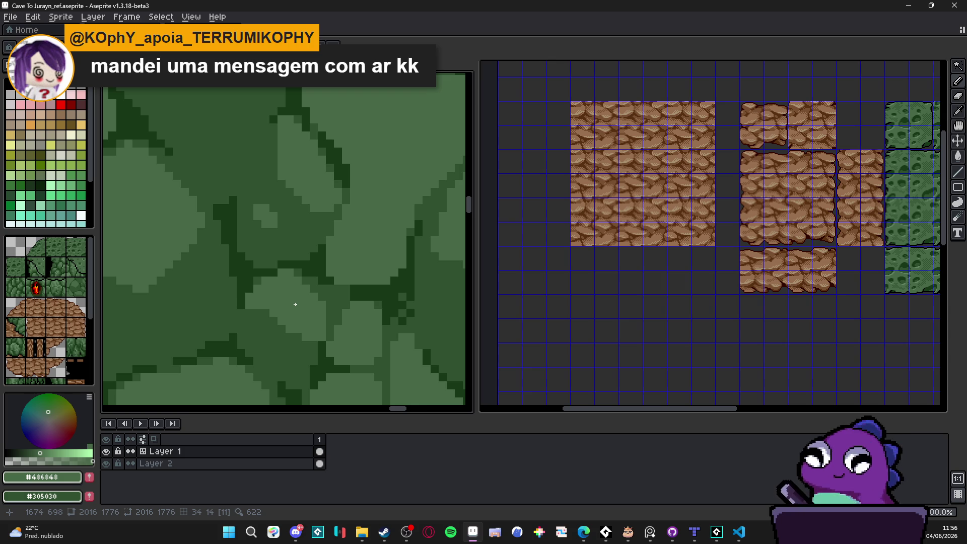
Draw a short dark #305030 crack across the rock, trimming part of it with undo.
scroll(272, 272, down, 3)
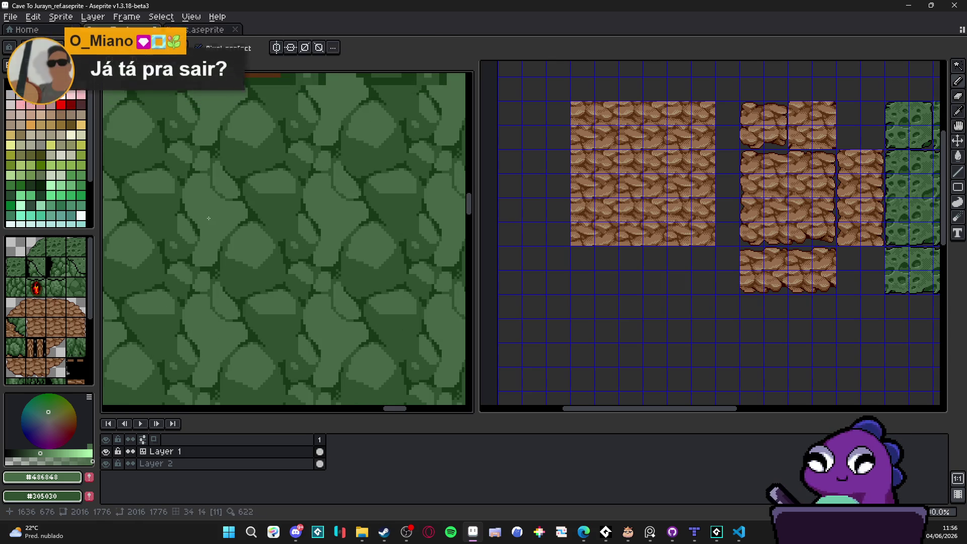
scroll(261, 223, down, 4)
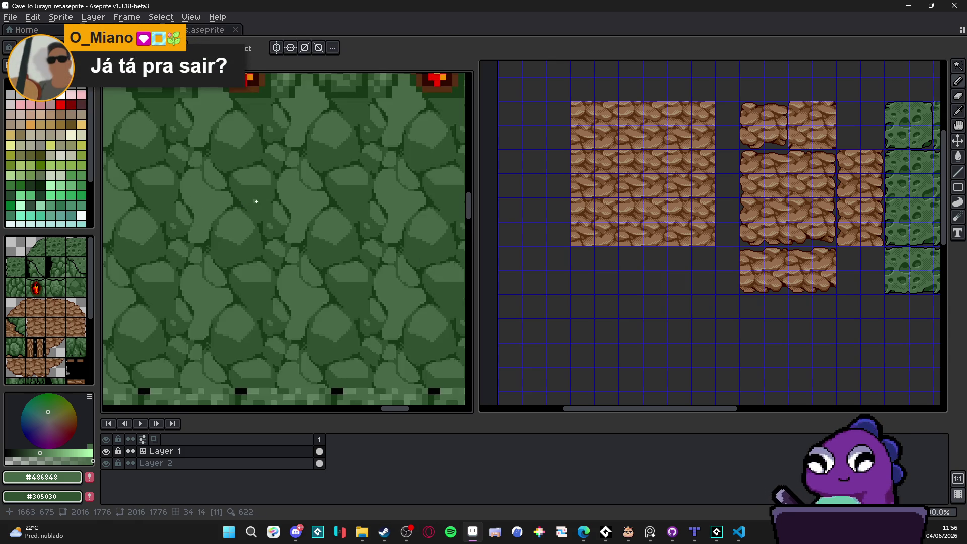
scroll(302, 222, up, 4)
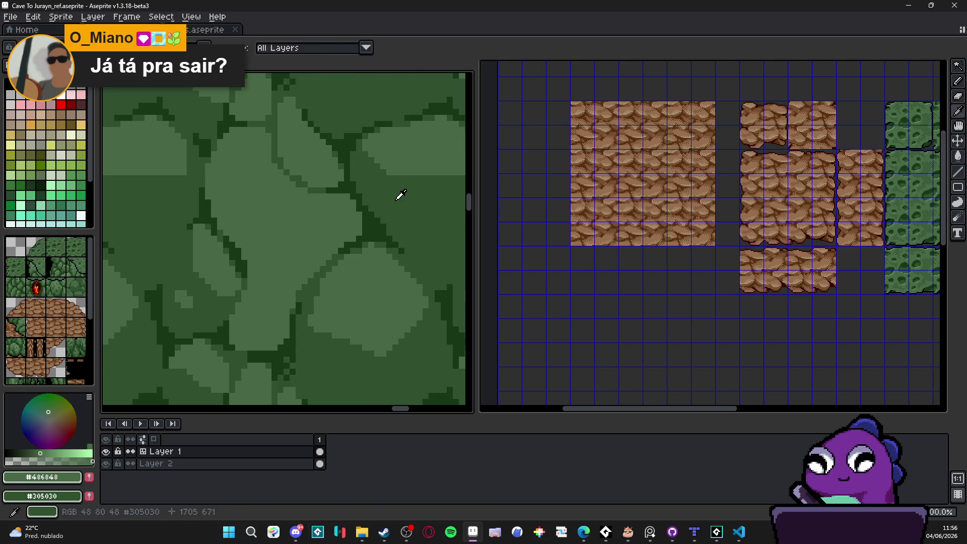
alt+click(373, 195)
scroll(358, 197, up, 2)
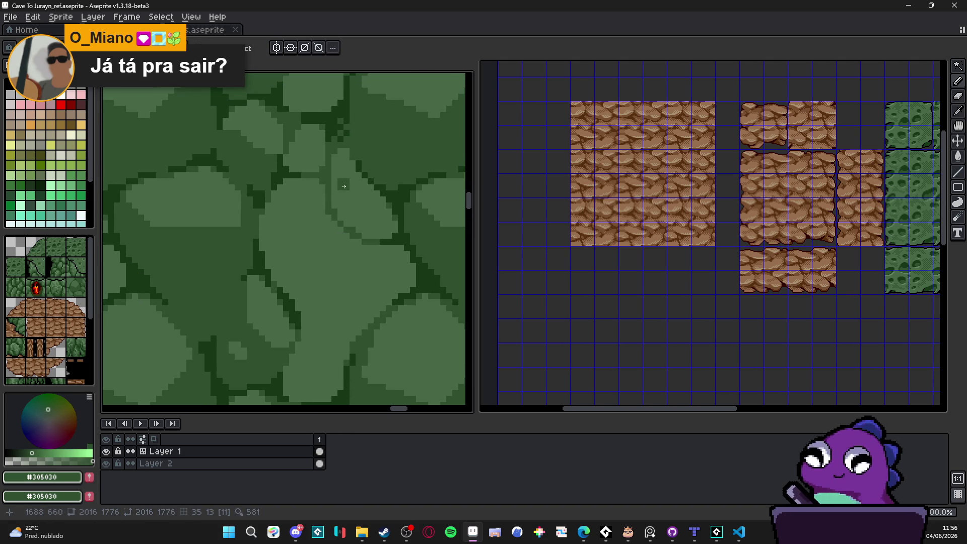
drag(344, 185, 371, 214)
key(ctrl+z)
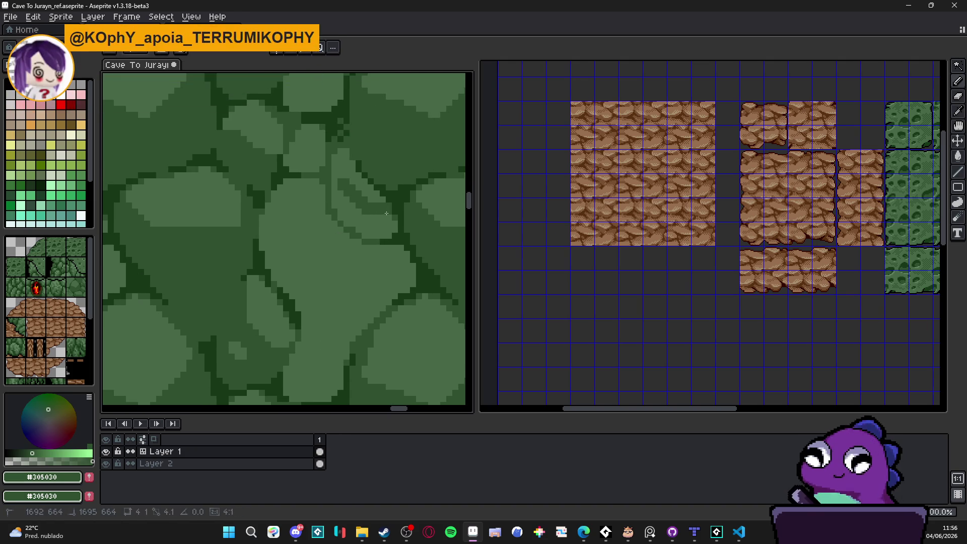
Draw straight dark #305030 diagonal and horizontal crack lines across the light stone face.
scroll(342, 202, down, 3)
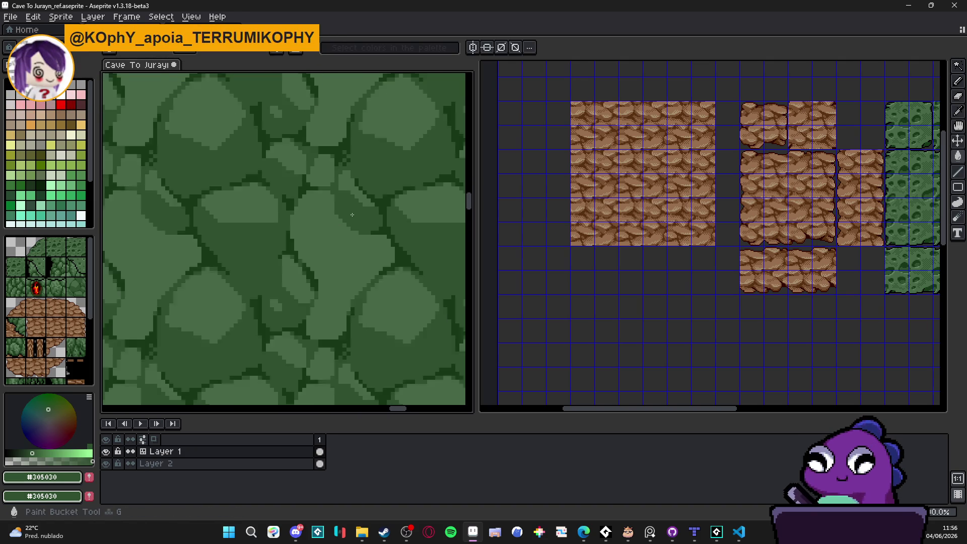
scroll(353, 218, up, 1)
scroll(354, 219, up, 1)
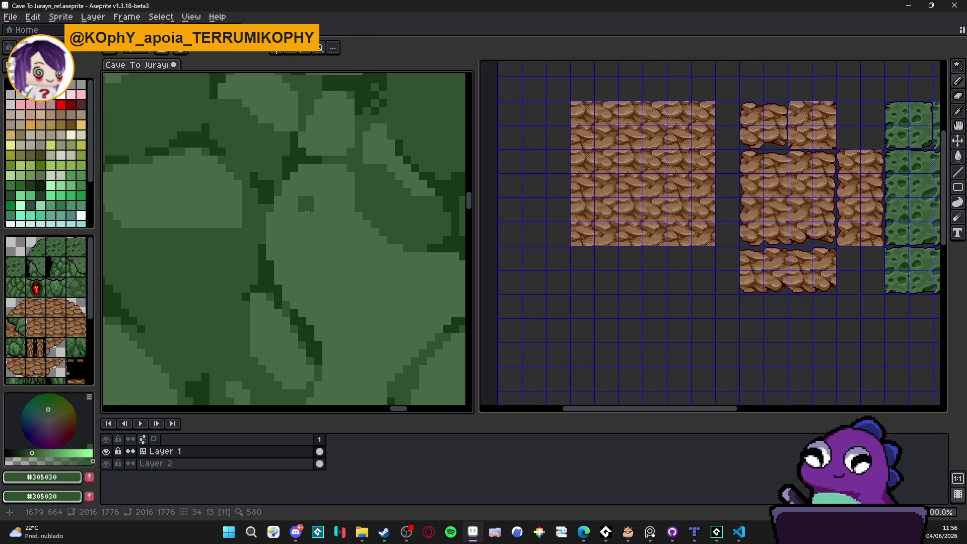
mouse_move(307, 211)
mouse_down()
mouse_move(337, 222)
mouse_move(381, 275)
mouse_move(351, 255)
mouse_up()
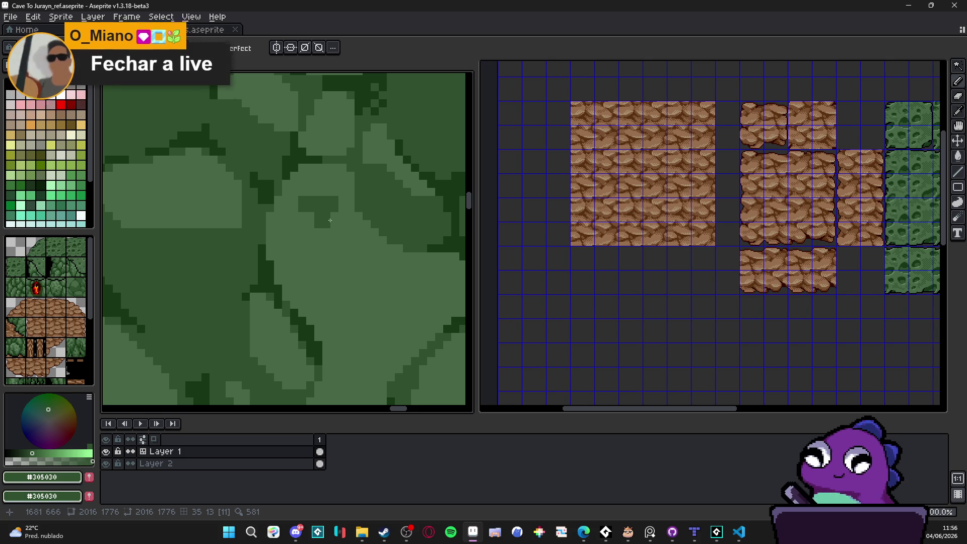
drag(330, 220, 371, 269)
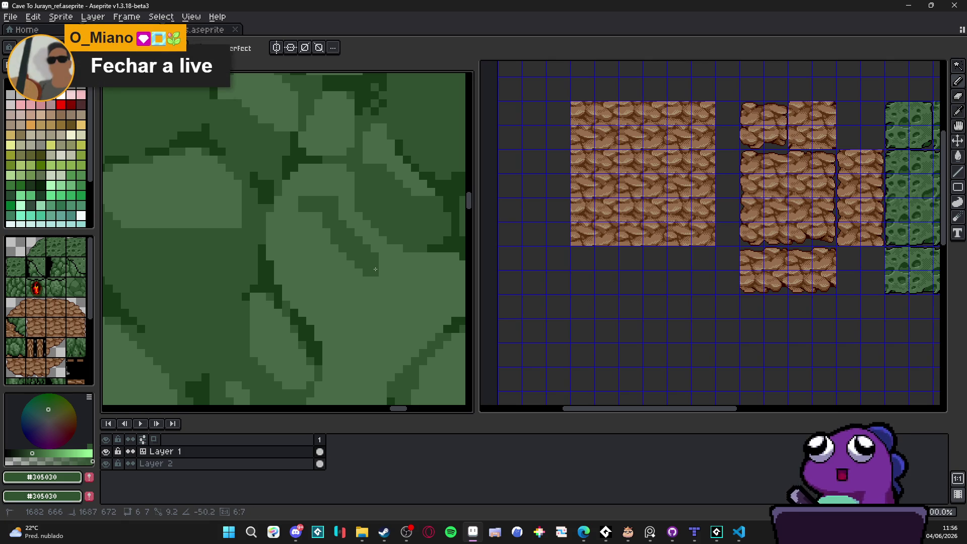
click(375, 270)
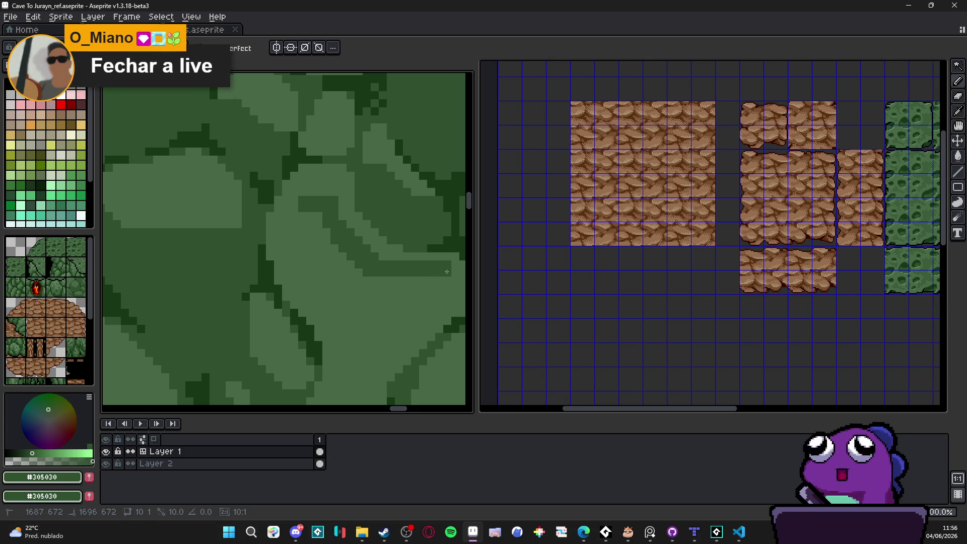
click(454, 271)
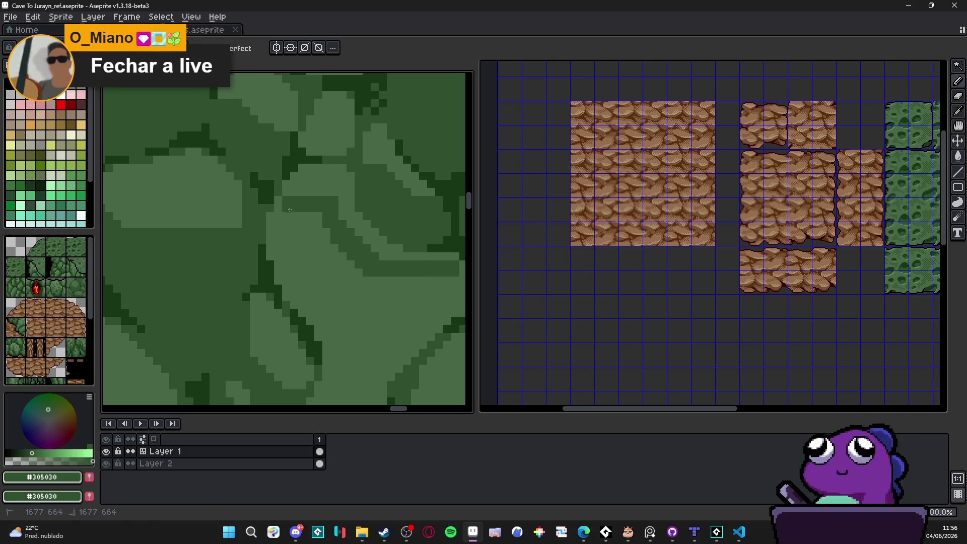
Zoom out to review the wall tiles, then sample #183818 from a dark crack in the wall.
scroll(288, 244, down, 3)
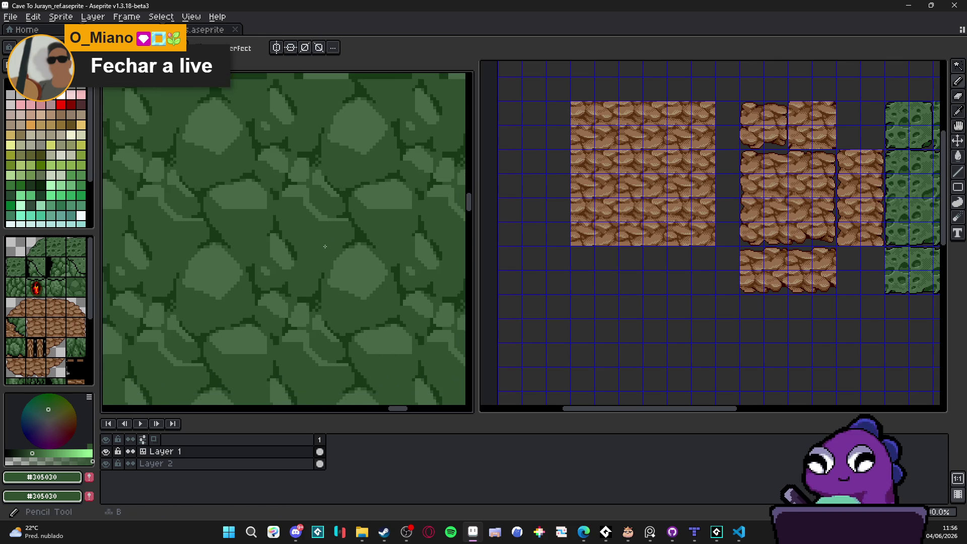
scroll(327, 249, up, 1)
scroll(329, 245, down, 1)
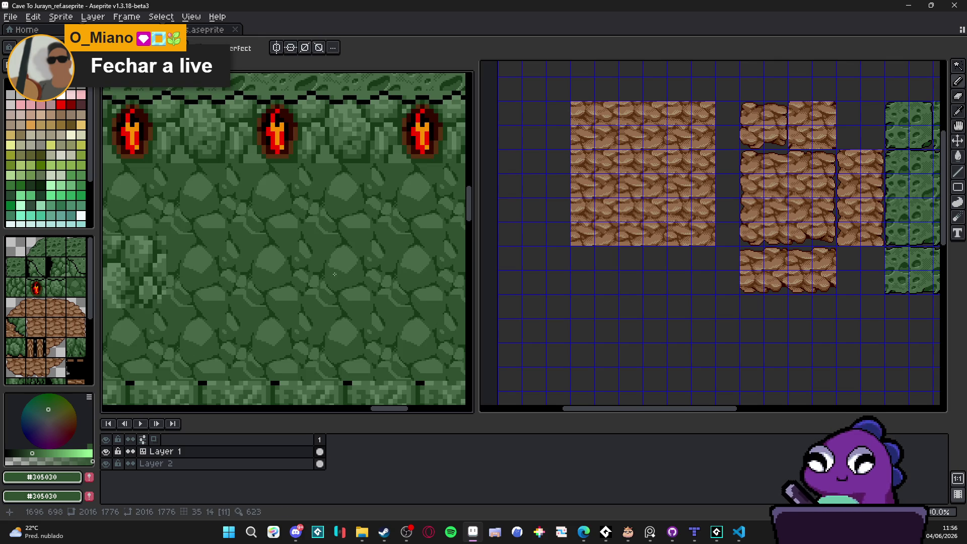
scroll(334, 274, down, 1)
scroll(327, 262, up, 2)
scroll(324, 258, down, 1)
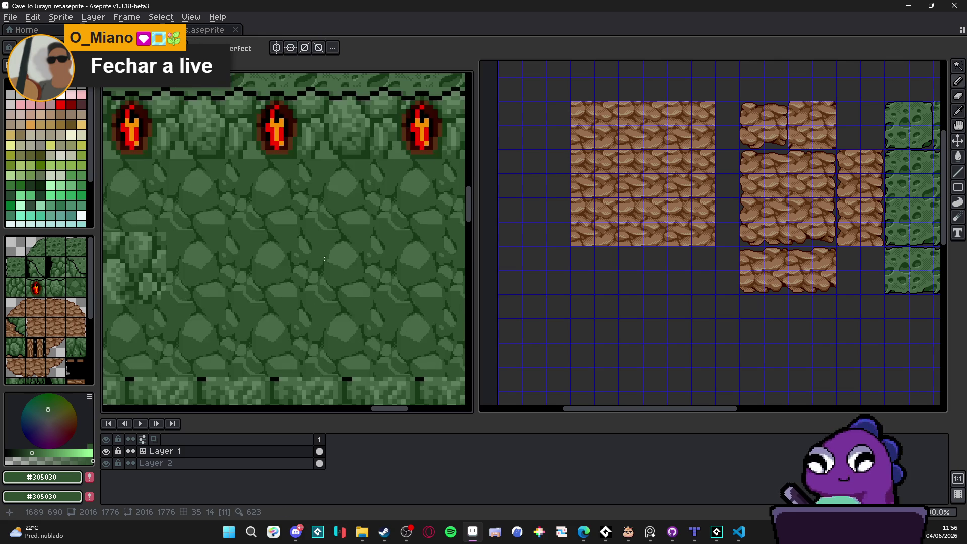
scroll(324, 259, down, 1)
scroll(322, 261, right, 1)
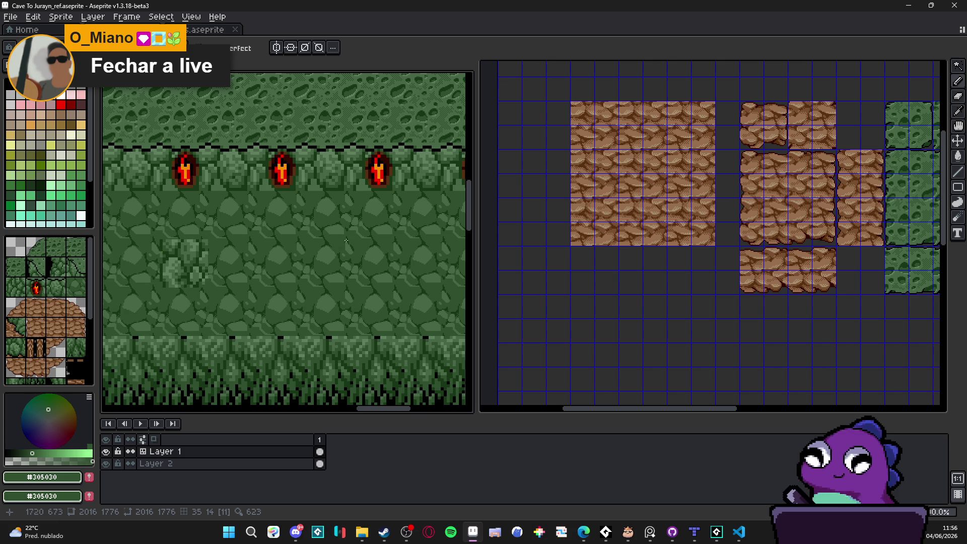
scroll(346, 241, up, 1)
scroll(327, 256, up, 1)
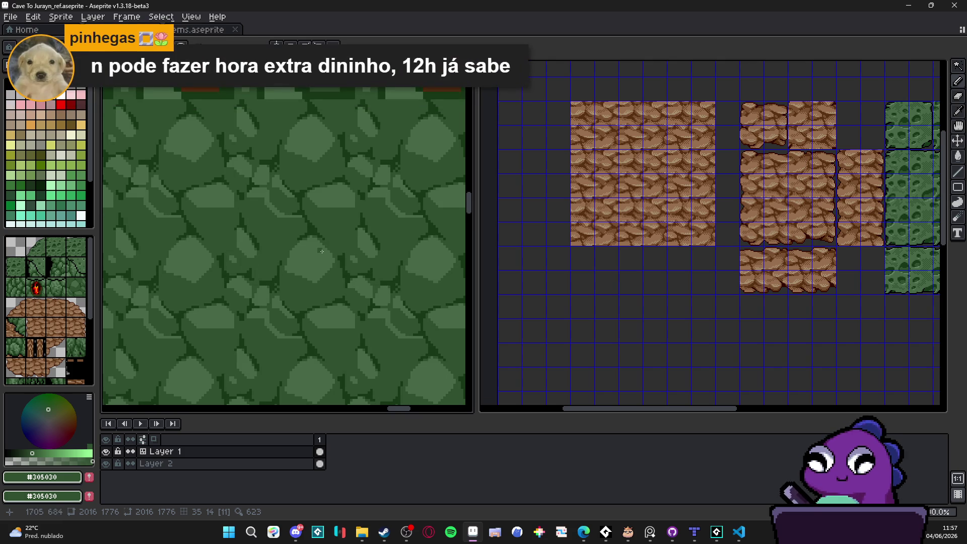
scroll(322, 250, up, 1)
alt+click(302, 249)
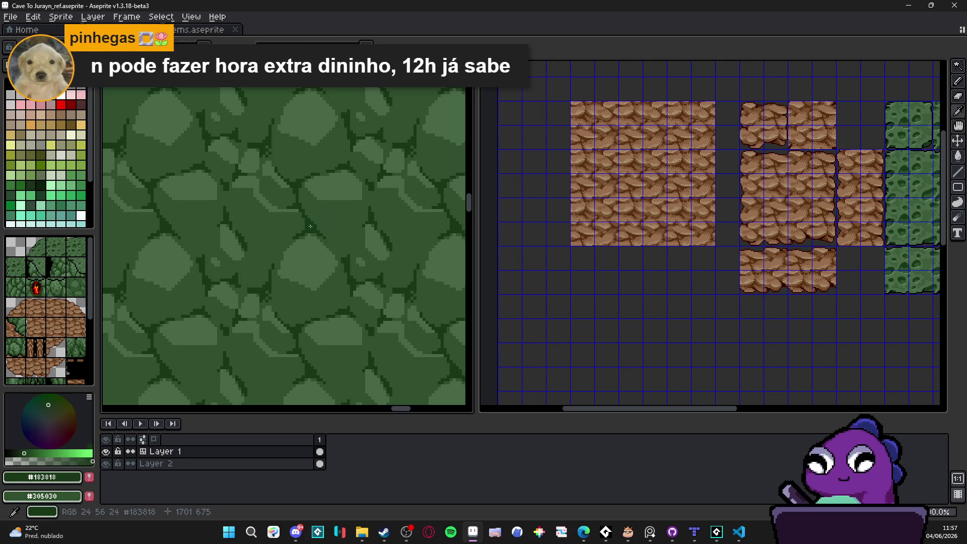
scroll(287, 248, up, 3)
Draw a short horizontal #183818 crack and darken pixels along the stone's top edge.
click(282, 246)
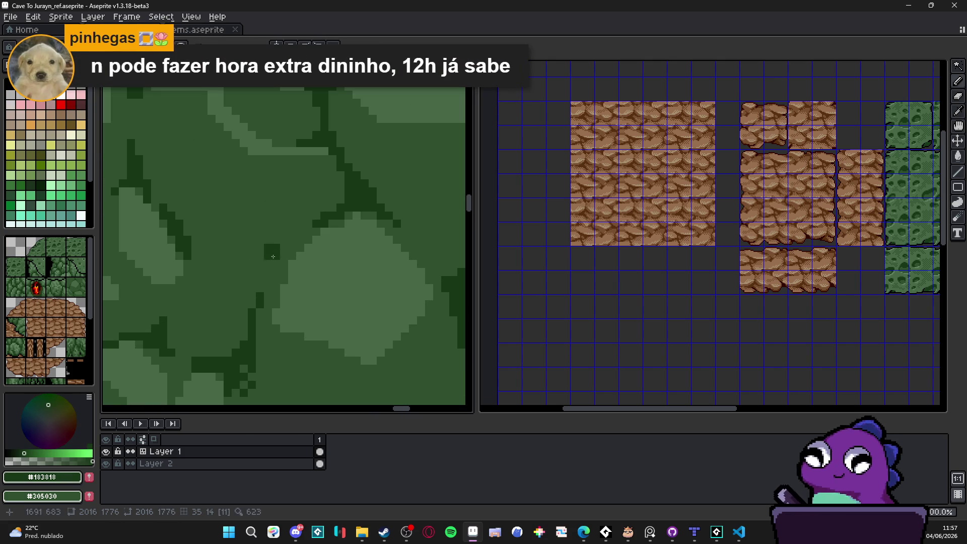
mouse_move(187, 236)
mouse_down()
mouse_move(229, 236)
mouse_move(182, 216)
mouse_move(221, 248)
mouse_move(232, 242)
mouse_up()
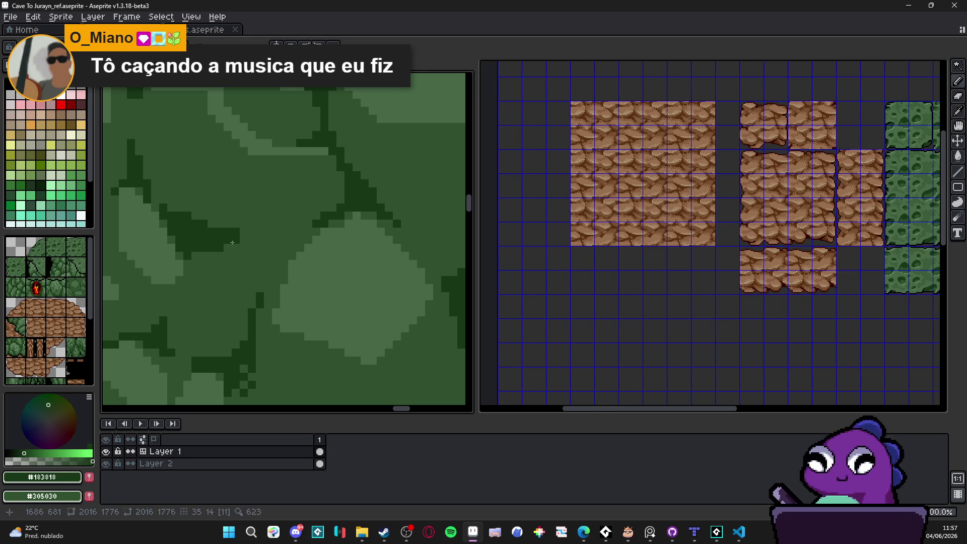
scroll(237, 244, down, 2)
scroll(221, 237, up, 2)
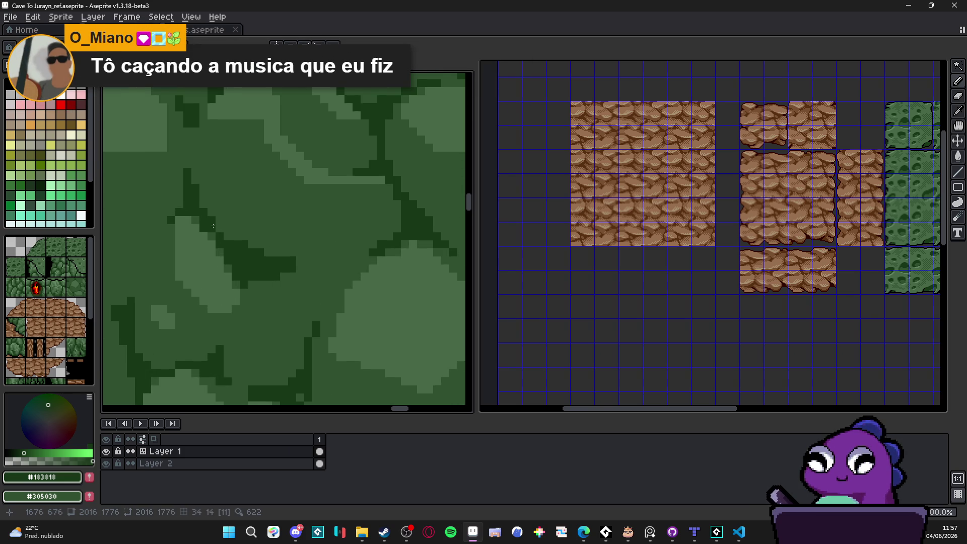
scroll(212, 226, up, 1)
scroll(213, 226, up, 1)
drag(224, 241, 272, 256)
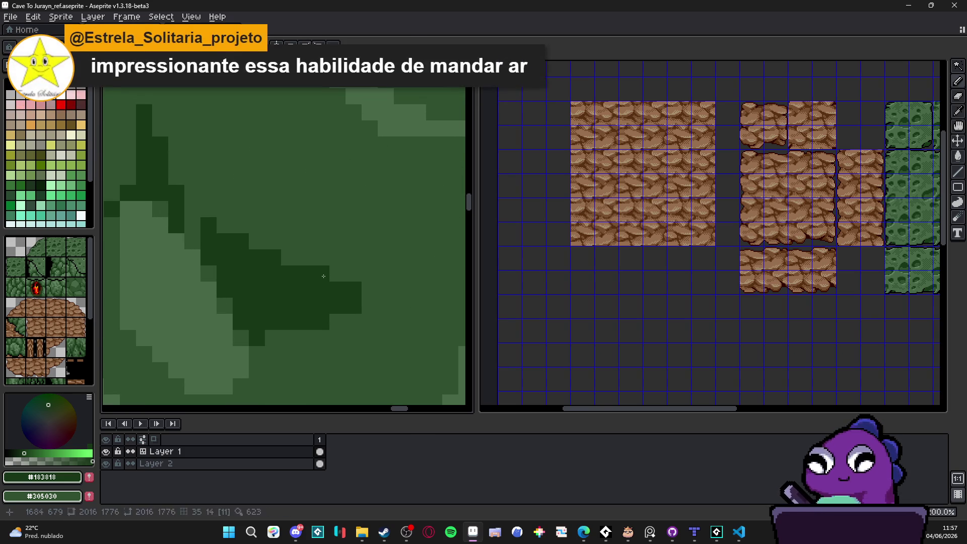
click(280, 263)
click(256, 241)
click(224, 225)
click(241, 225)
scroll(302, 272, down, 2)
scroll(324, 282, up, 2)
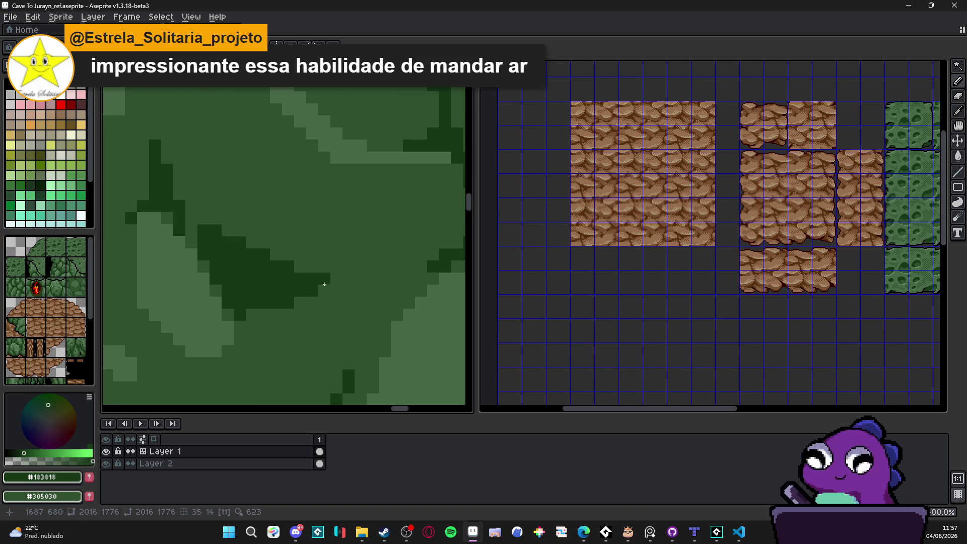
Add a small branching #183818 crack: one pixel, a line between stones, and a second line running up-right.
click(332, 283)
scroll(327, 283, down, 2)
scroll(315, 283, up, 2)
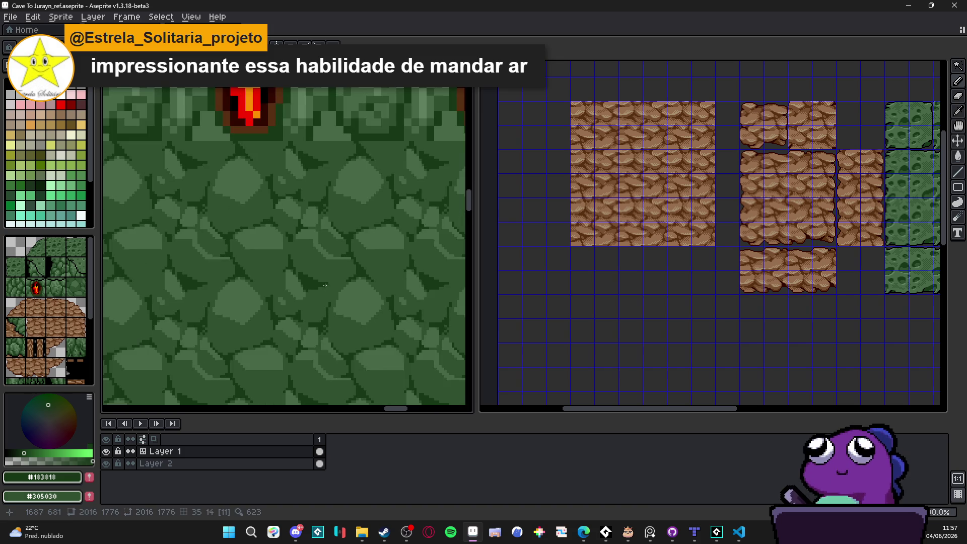
scroll(315, 283, up, 1)
scroll(302, 272, down, 1)
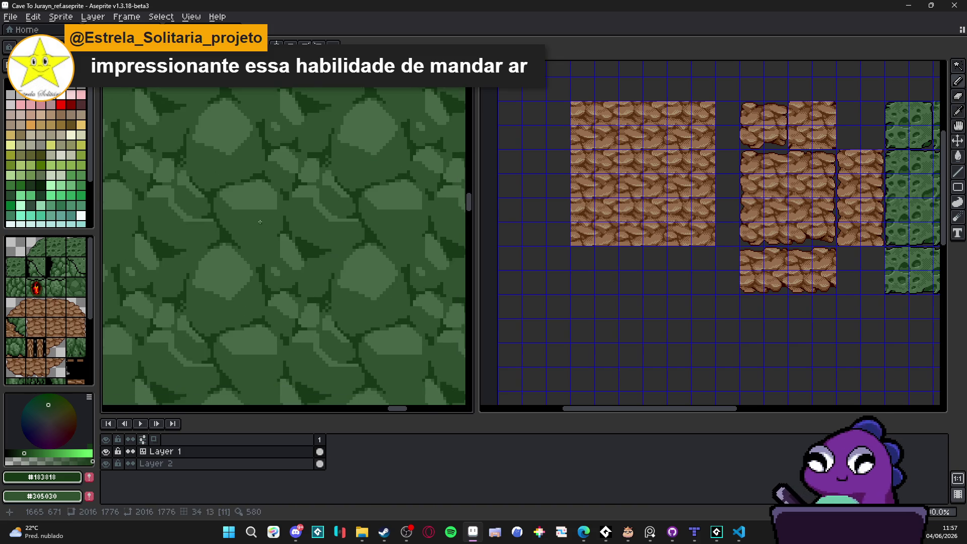
scroll(232, 245, up, 2)
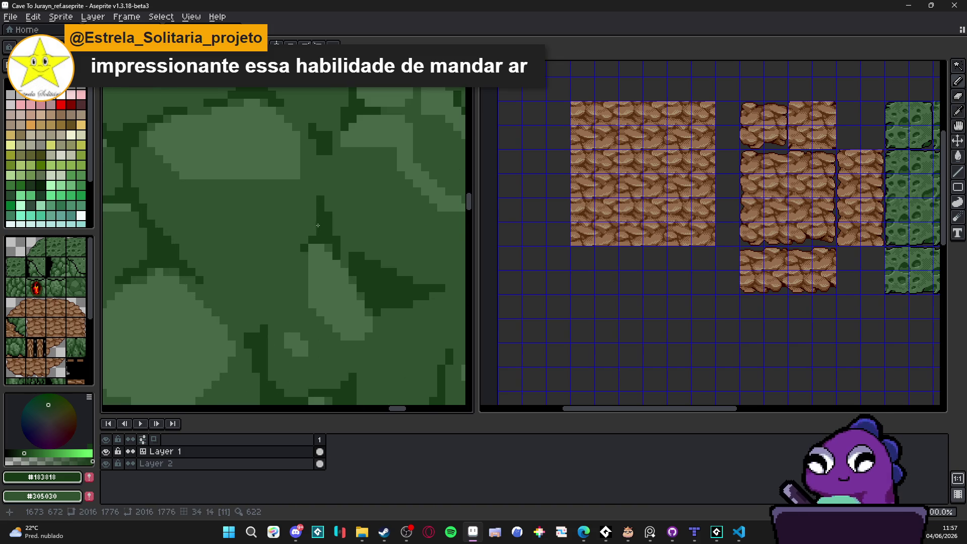
drag(316, 228, 235, 261)
mouse_move(268, 293)
mouse_down()
mouse_move(252, 277)
mouse_move(302, 255)
mouse_up()
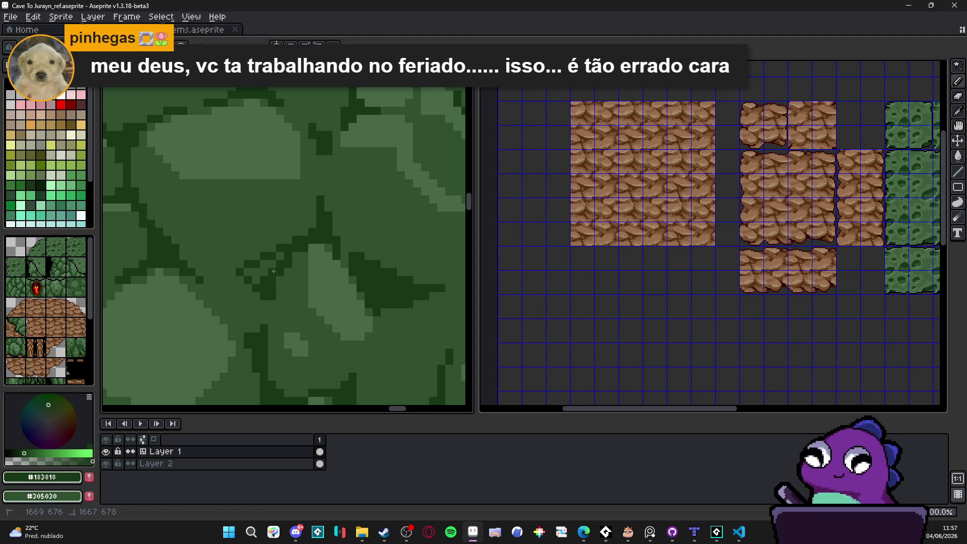
Draw a short dark crack line and a longer freehand crack across the green stones.
key(v)
key(l)
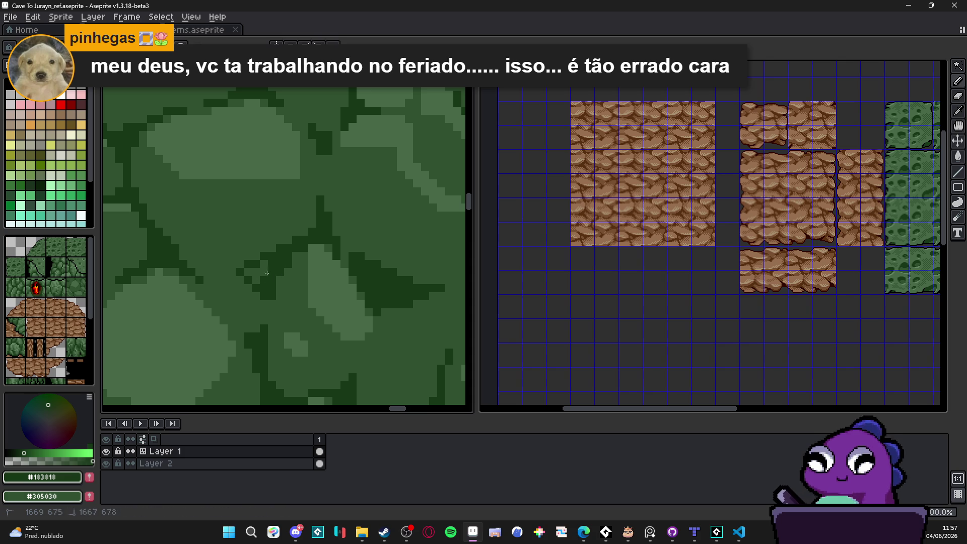
drag(262, 274, 260, 264)
scroll(260, 264, down, 3)
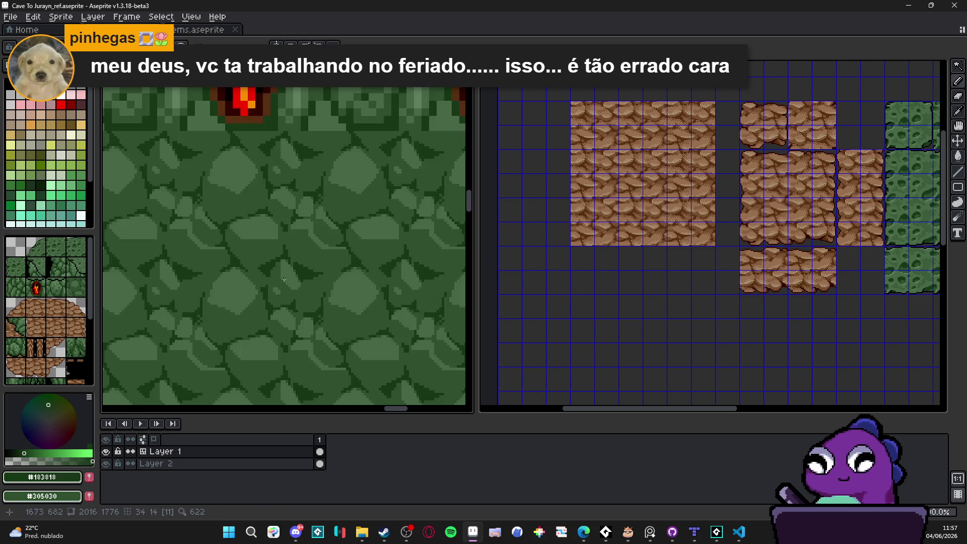
scroll(245, 262, down, 2)
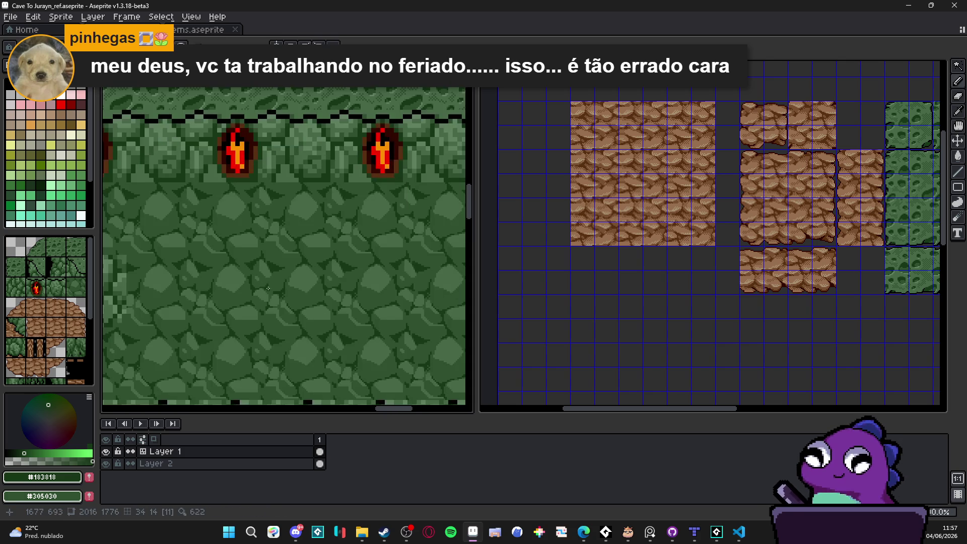
scroll(304, 335, up, 2)
scroll(304, 335, up, 1)
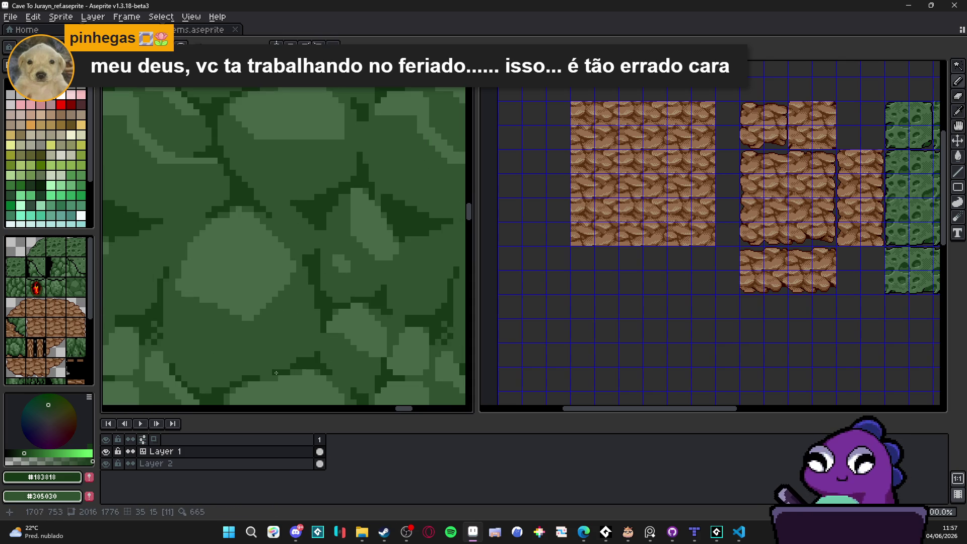
mouse_move(265, 355)
mouse_down()
mouse_move(297, 325)
mouse_move(320, 331)
mouse_up()
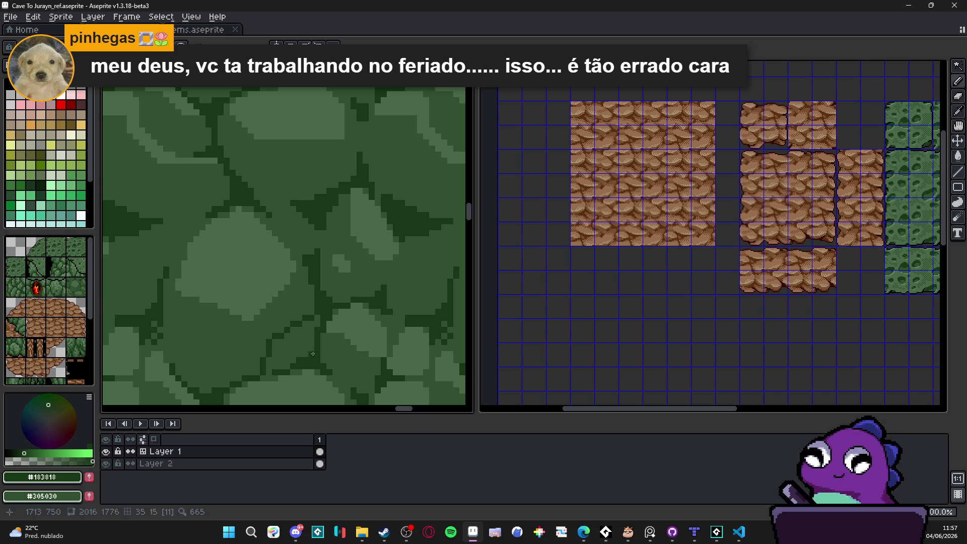
Zoom and pan out to view the whole tiled wall under the torches.
scroll(276, 349, down, 2)
scroll(282, 322, down, 1)
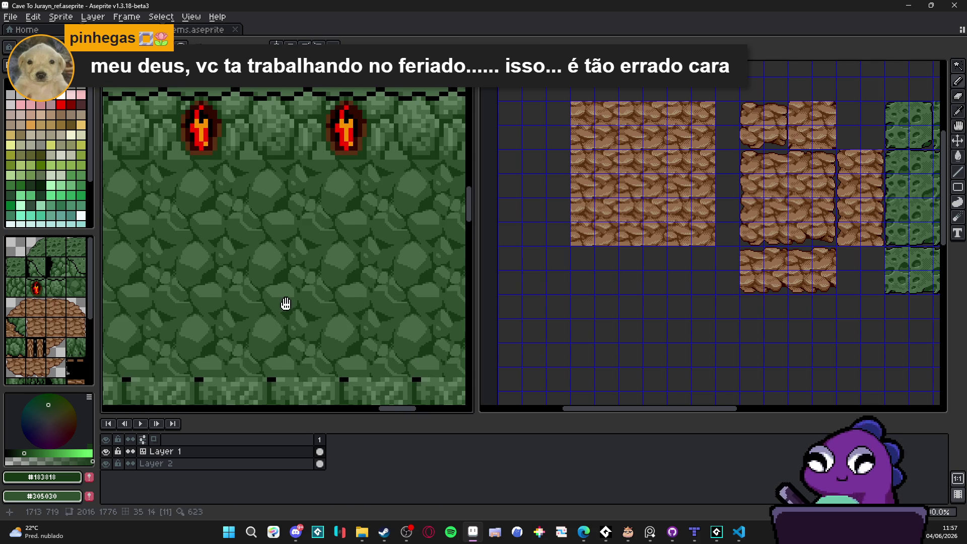
scroll(290, 314, down, 1)
scroll(294, 312, up, 1)
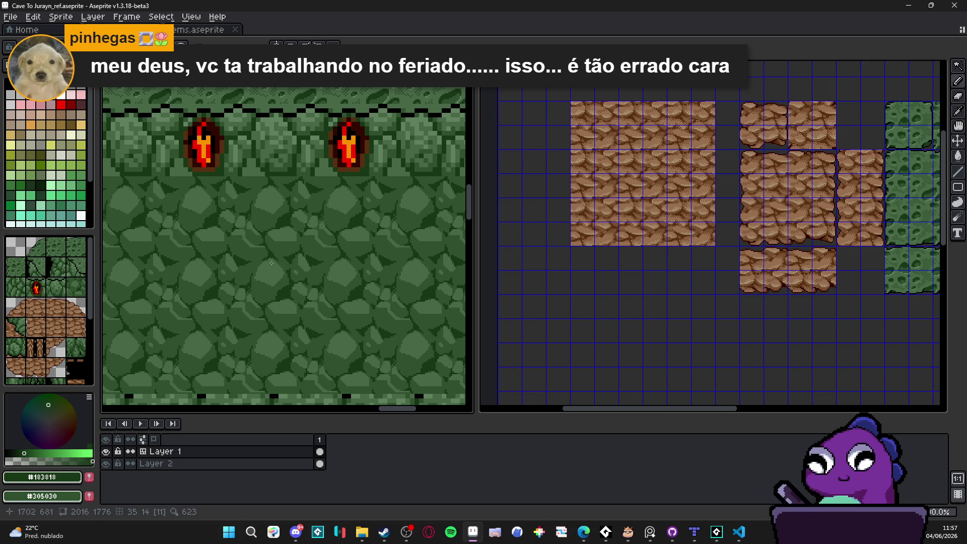
scroll(289, 276, down, 1)
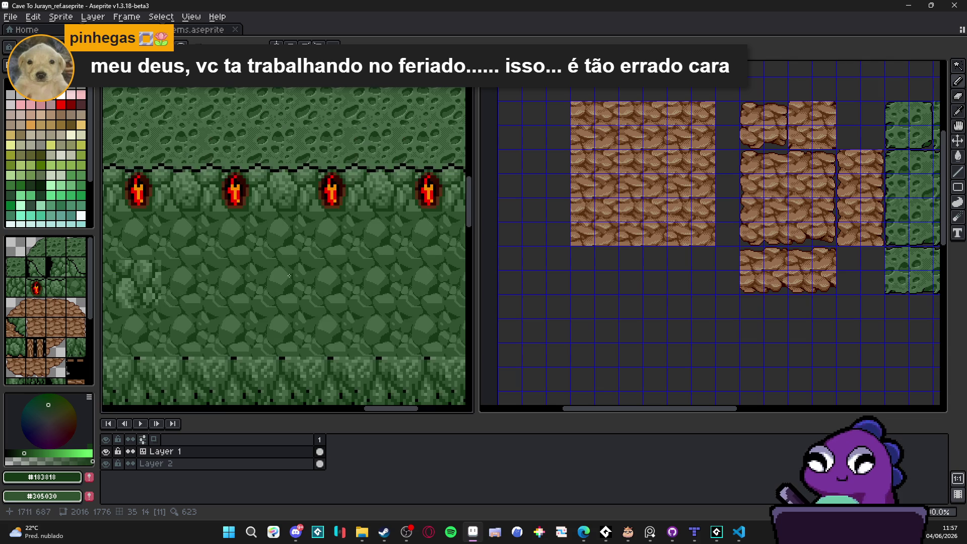
mouse_move(275, 278)
mouse_down()
mouse_move(305, 295)
mouse_move(328, 194)
mouse_up()
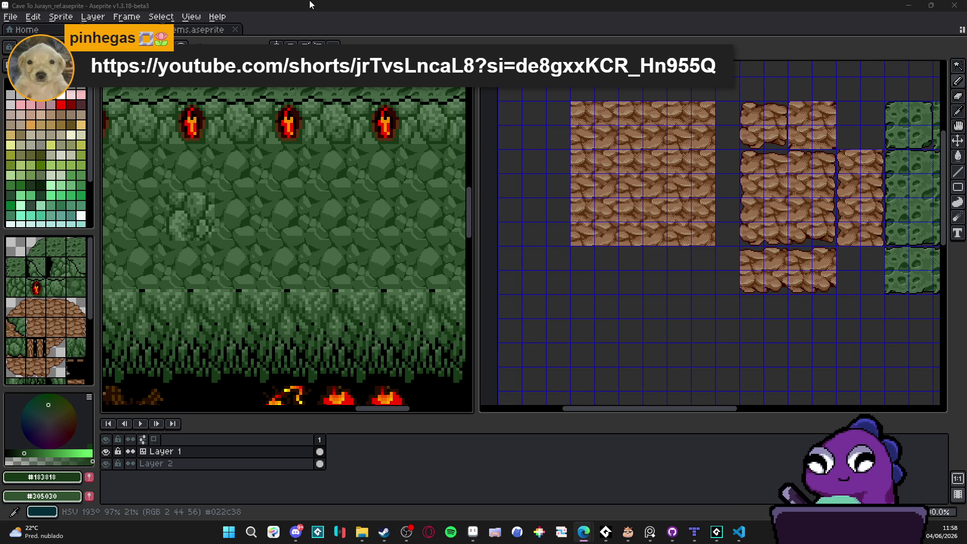
key(alt+Tab)
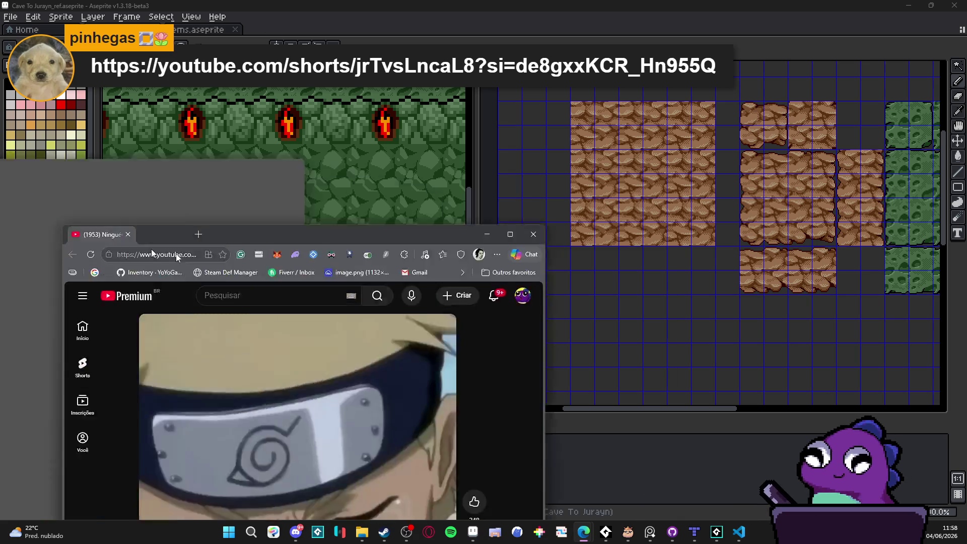
double_click(171, 235)
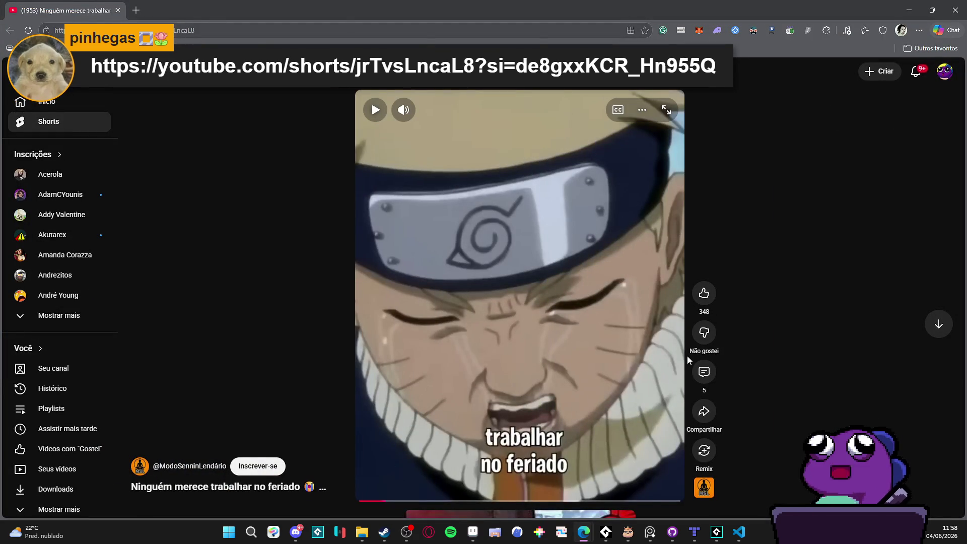
key(XF86AudioLowerVolume)
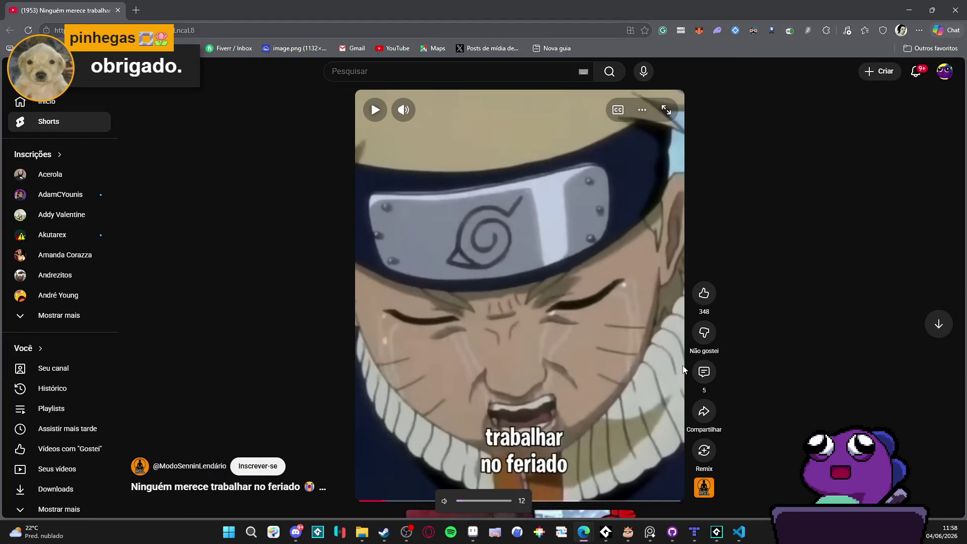
key(XF86AudioRaiseVolume)
key(XF86AudioRaiseVolume)
key(XF86AudioRaiseVolume)
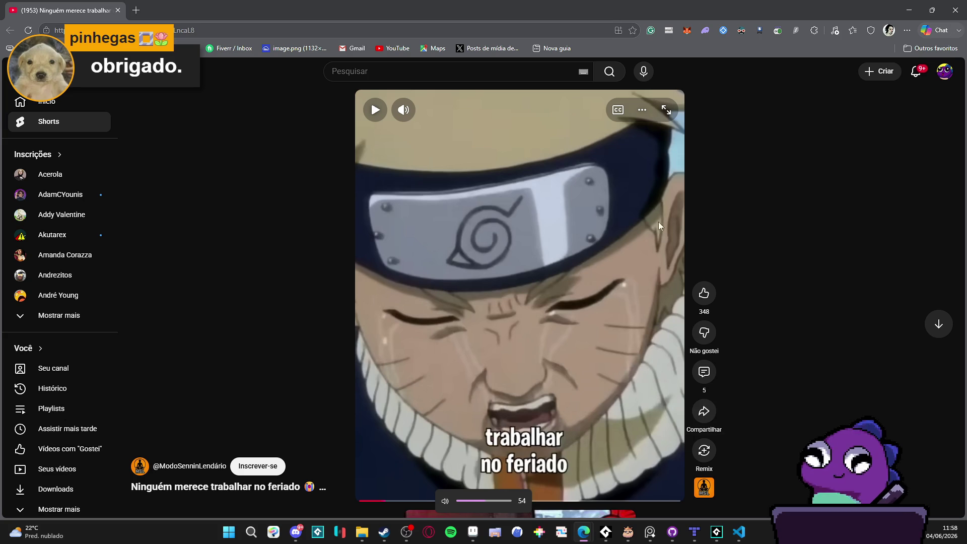
key(XF86AudioRaiseVolume)
key(XF86AudioRaiseVolume)
key(XF86AudioRaiseVolume)
click(421, 110)
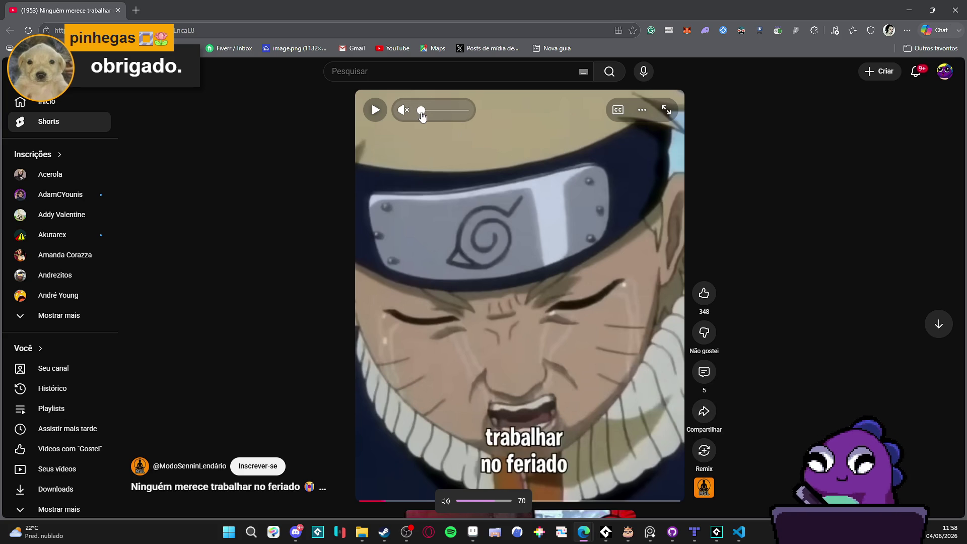
click(419, 128)
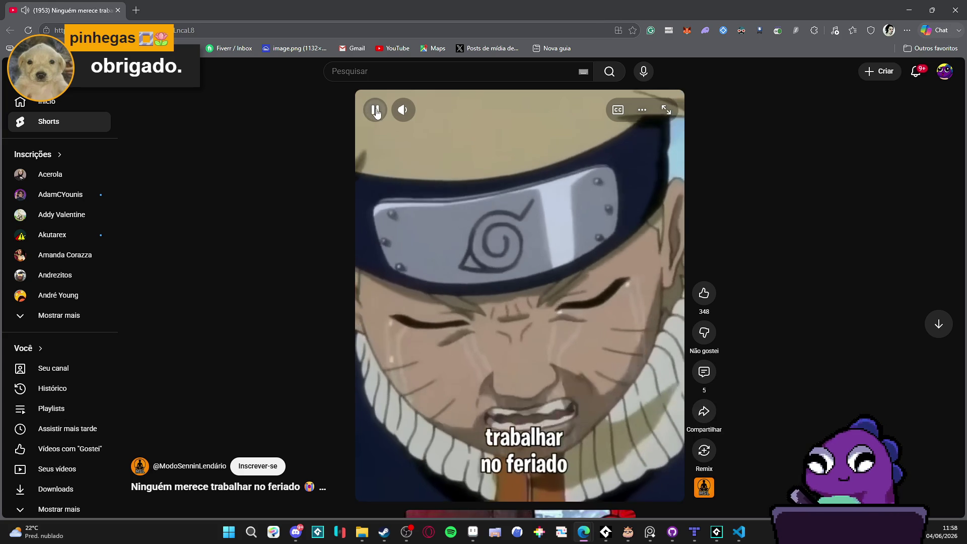
mouse_move(420, 113)
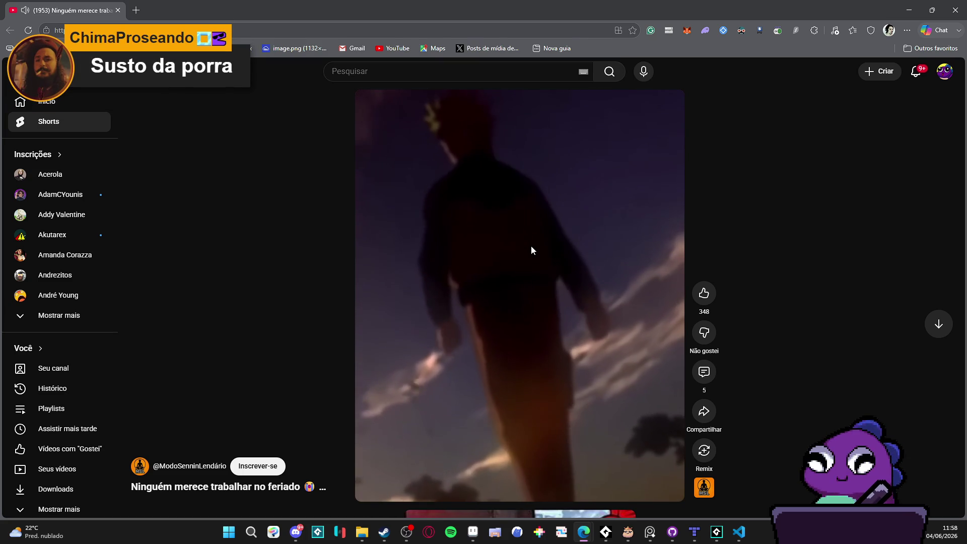
key(alt+Tab)
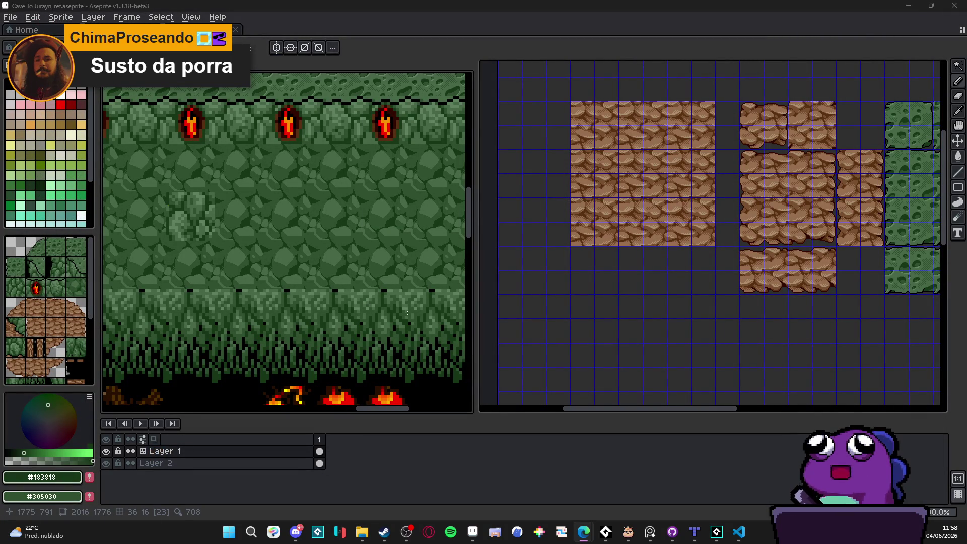
Lower the computer volume to 24, zoom back into the cobblestones, and sample medium green #486848.
key(XF86AudioLowerVolume)
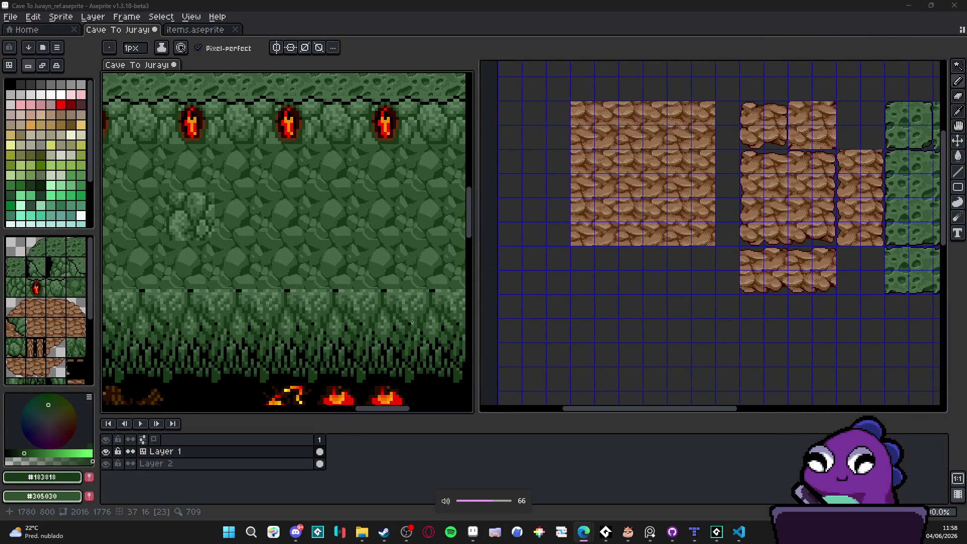
key(XF86AudioLowerVolume)
key(XF86AudioLowerVolume)
key(XF86AudioLowerVolume)
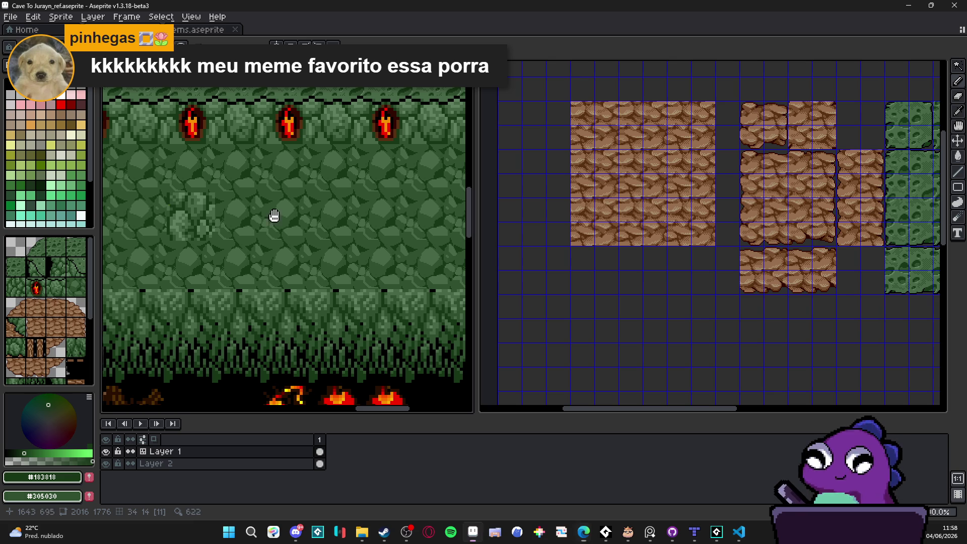
scroll(273, 216, left, 1)
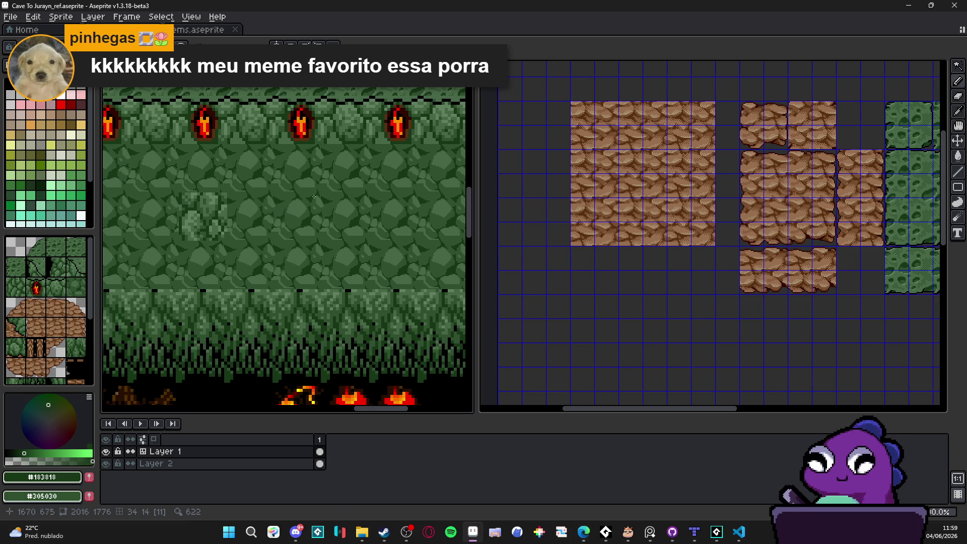
scroll(267, 259, left, 1)
scroll(262, 257, right, 2)
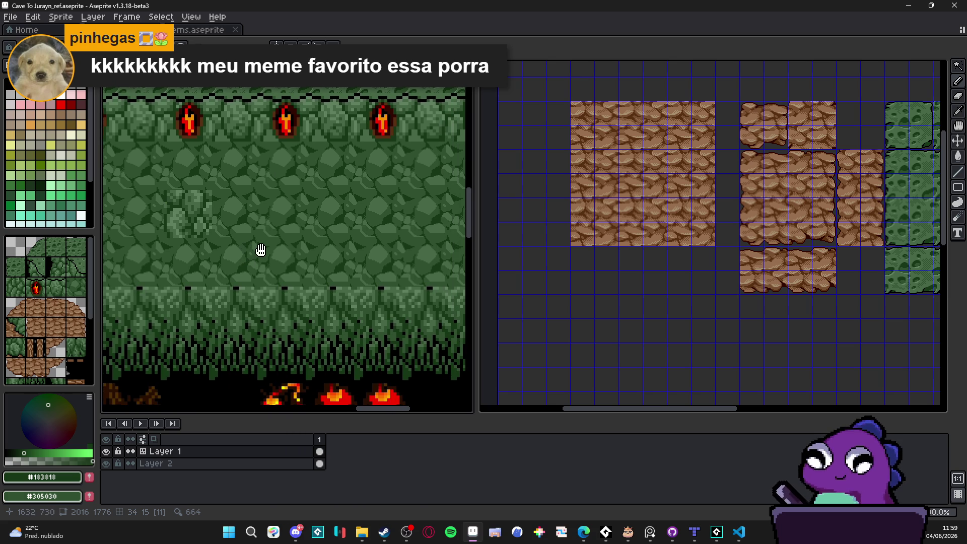
scroll(261, 260, up, 1)
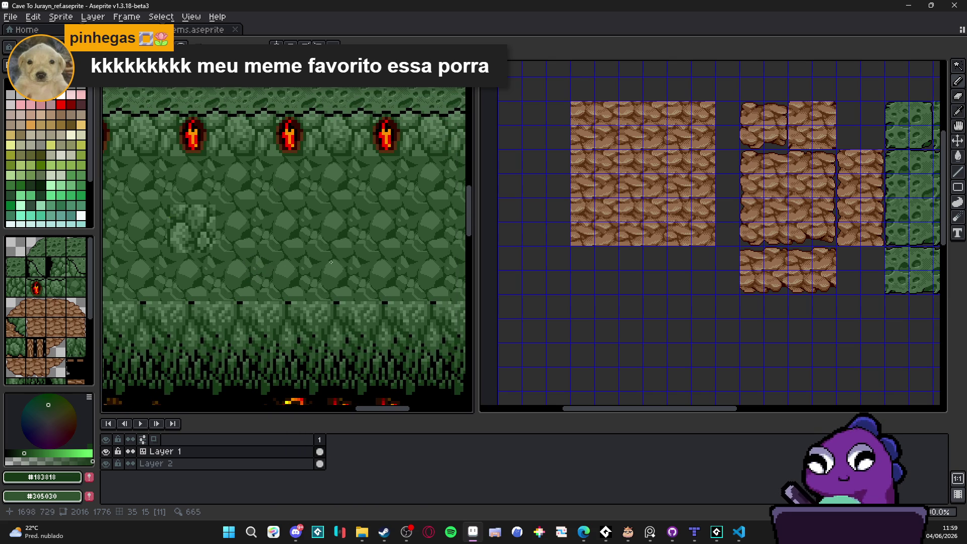
scroll(421, 269, up, 5)
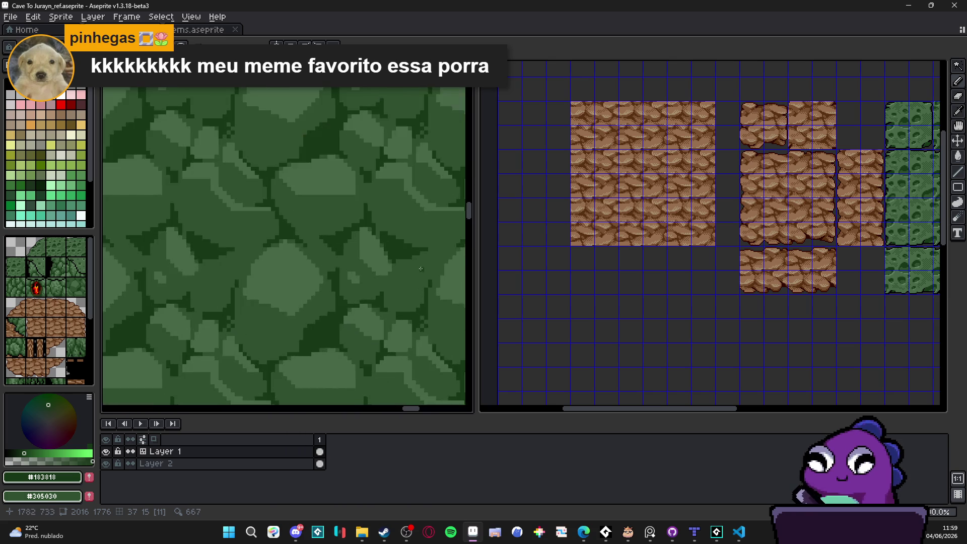
alt+click(286, 259)
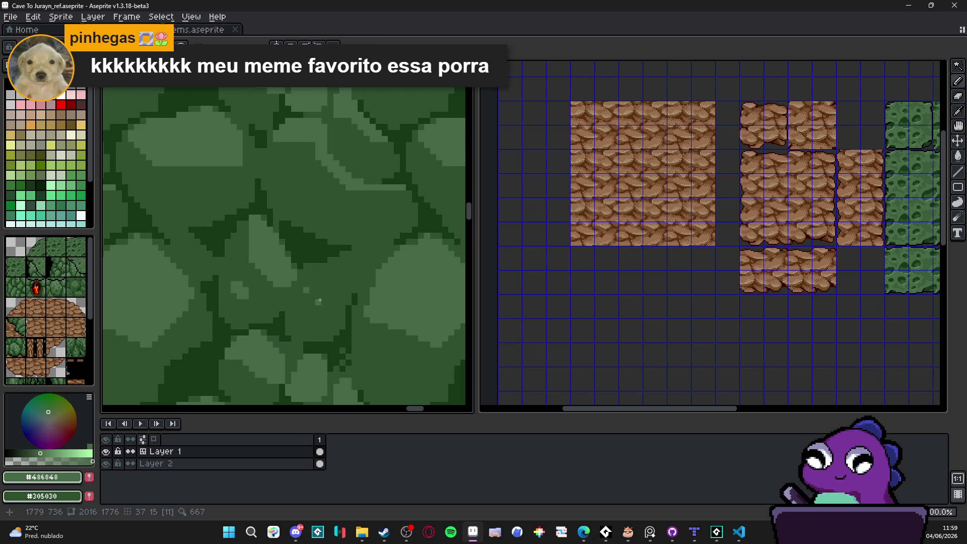
Pencil a #486848 highlight onto a stone and save the tileset.
mouse_move(331, 300)
mouse_down()
mouse_move(355, 274)
mouse_move(347, 261)
mouse_move(309, 287)
mouse_up()
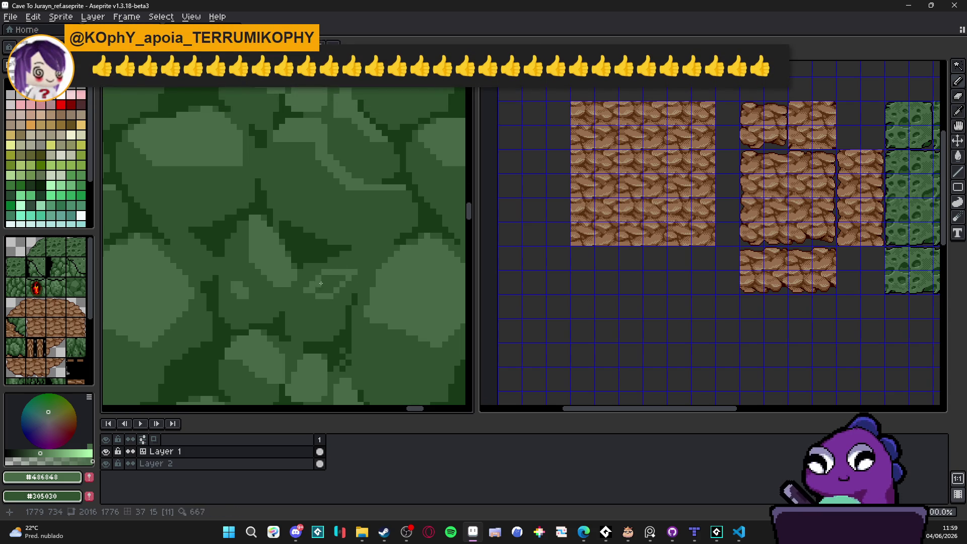
scroll(327, 289, down, 2)
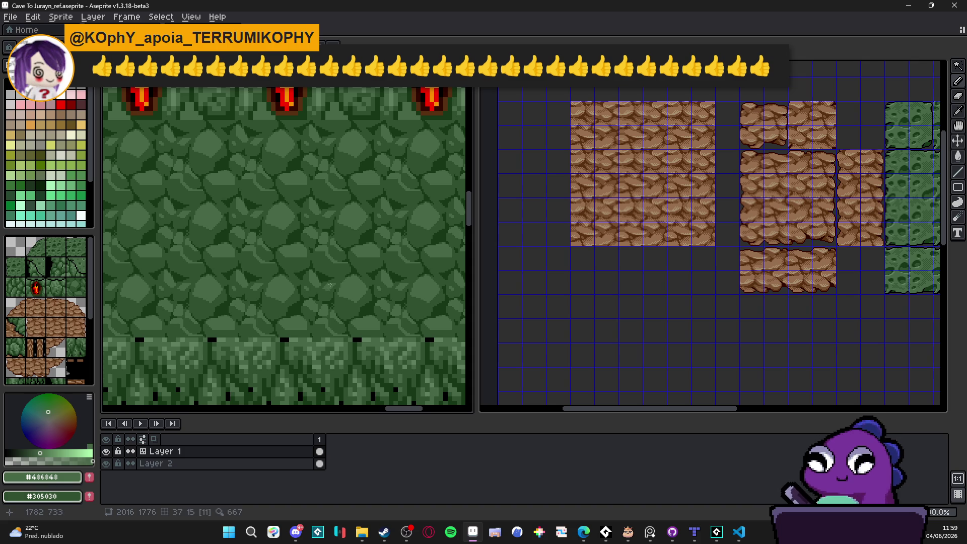
scroll(324, 288, up, 4)
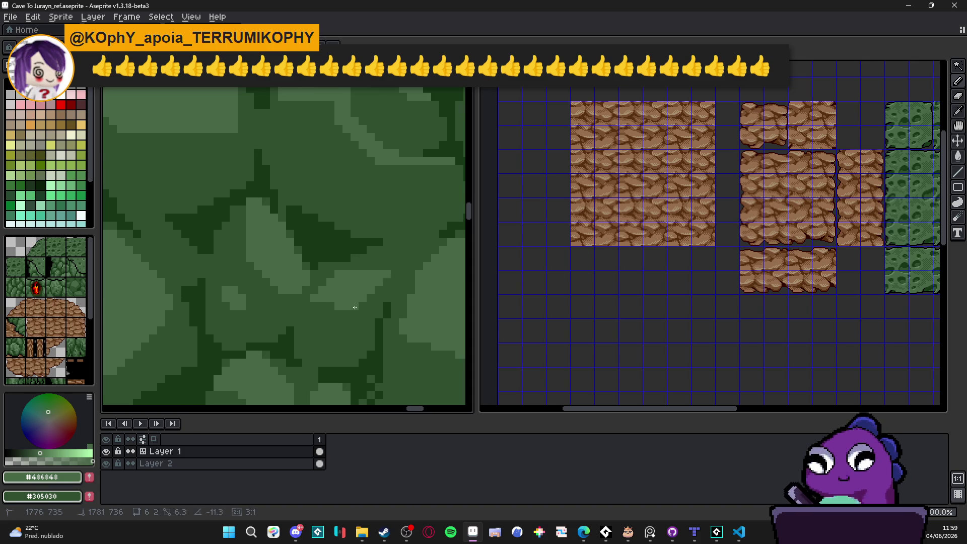
scroll(356, 309, down, 3)
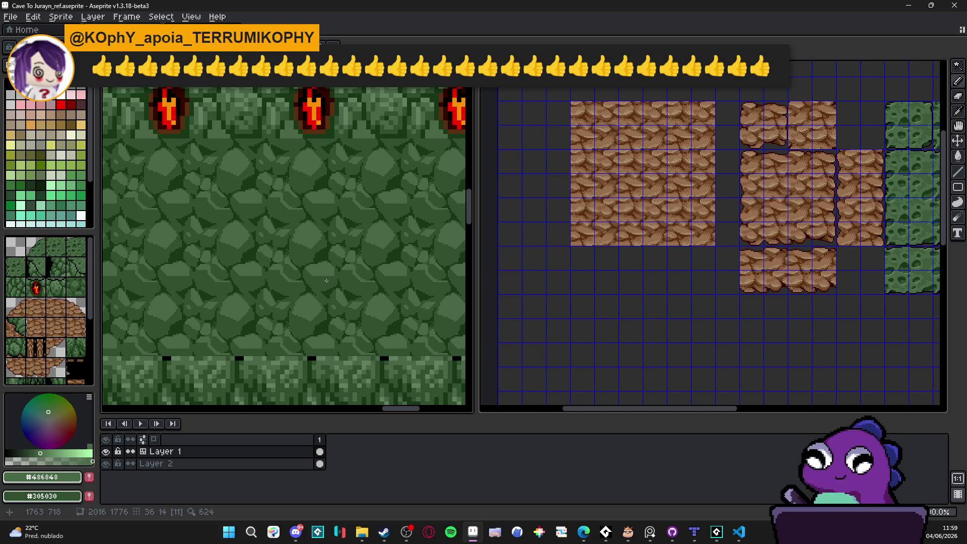
key(ctrl+s)
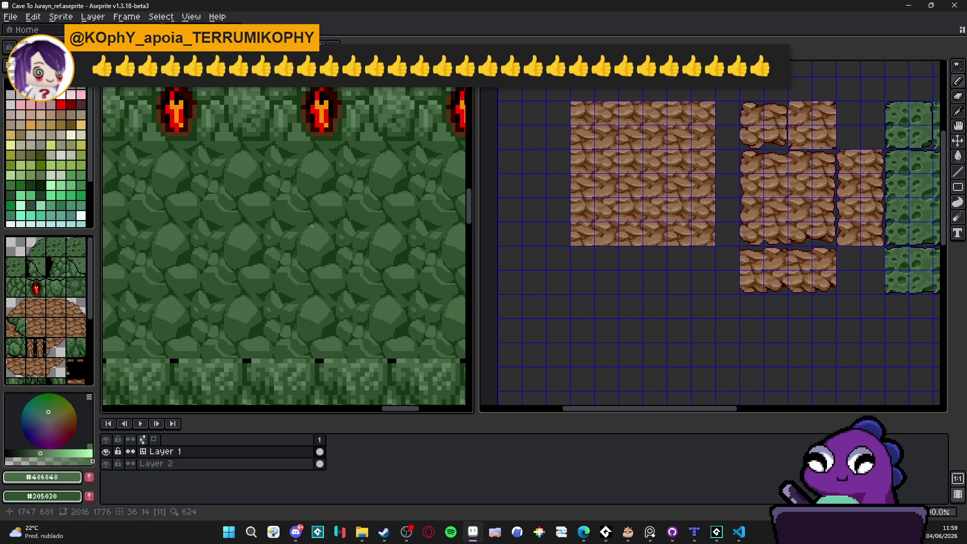
Sample darkest green #183818 and draw dark crack lines between and along the stones.
scroll(317, 188, up, 4)
alt+click(313, 191)
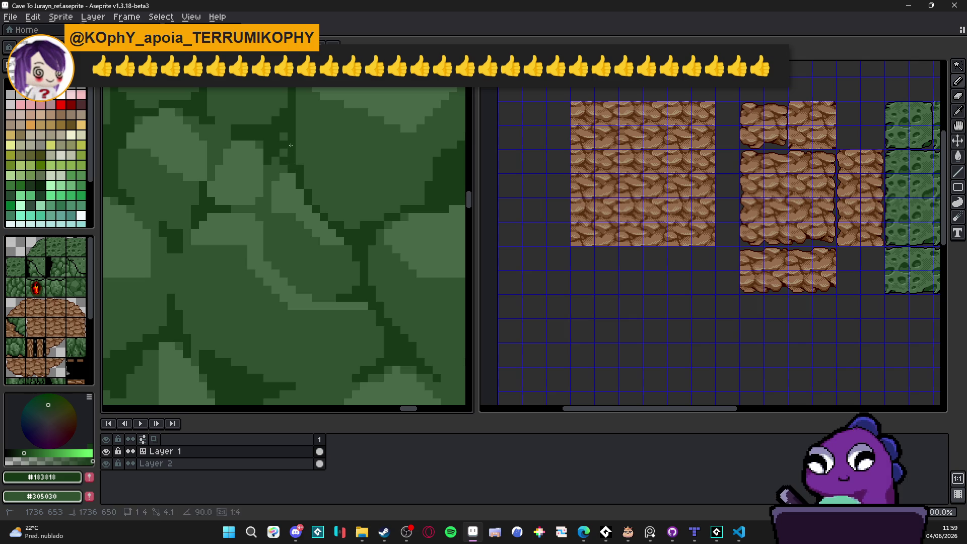
scroll(297, 176, down, 3)
scroll(303, 191, up, 3)
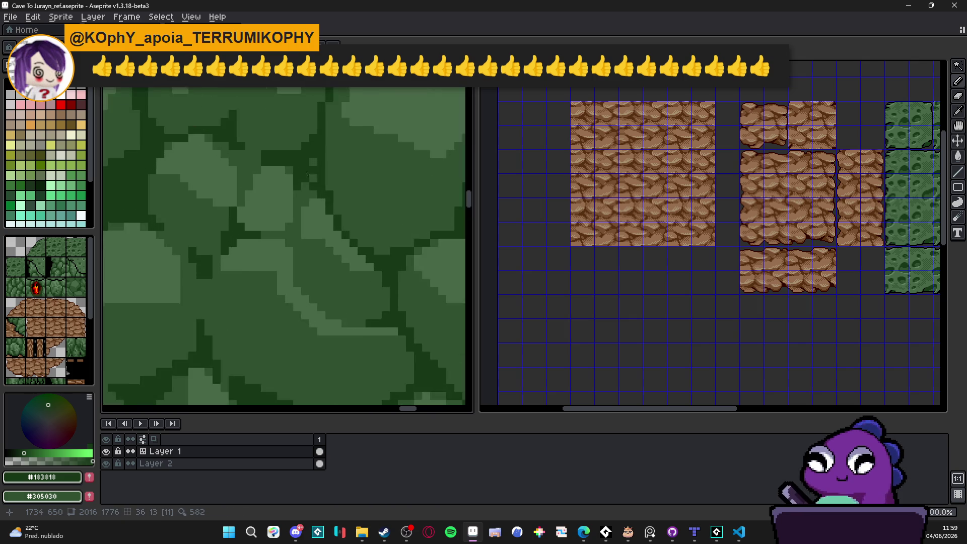
scroll(281, 196, down, 3)
scroll(272, 201, up, 3)
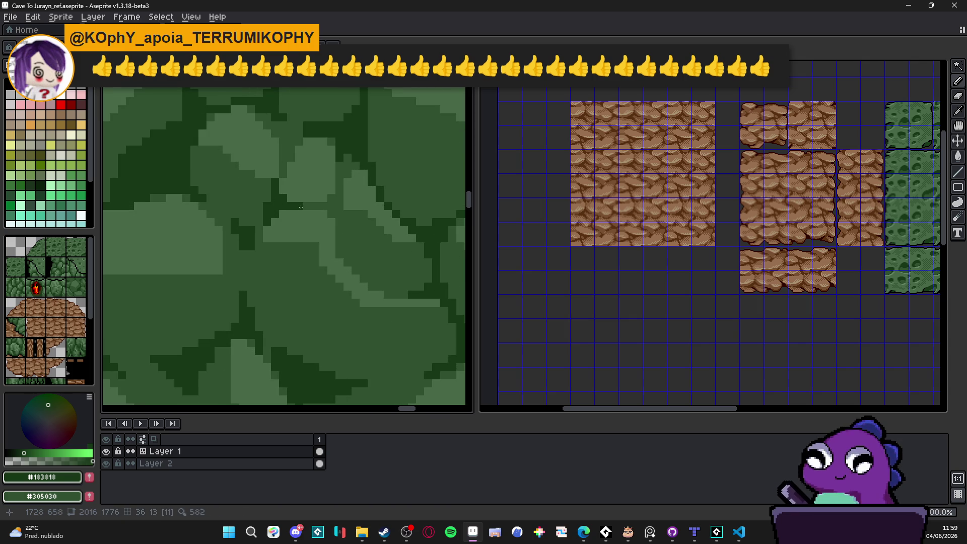
scroll(271, 202, down, 3)
scroll(272, 211, up, 3)
drag(269, 236, 269, 272)
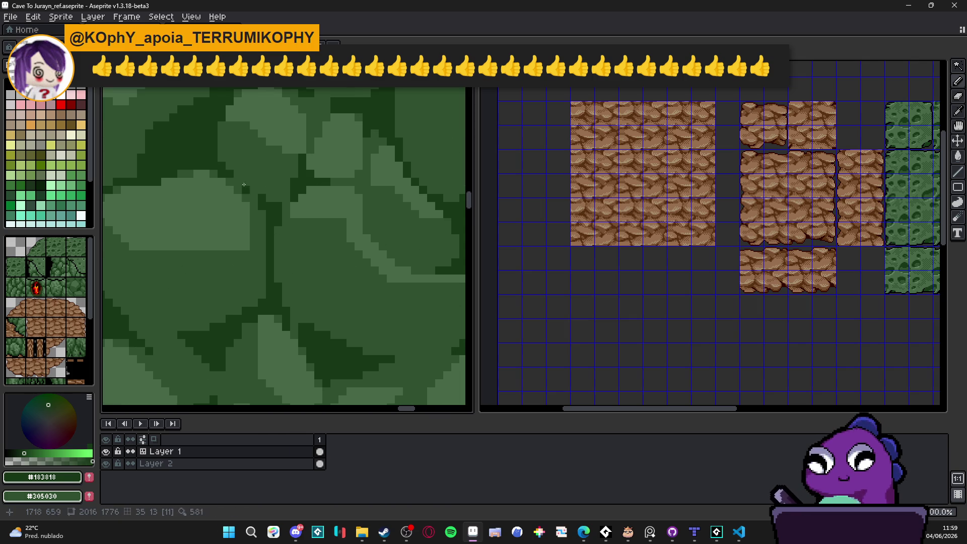
drag(252, 191, 272, 207)
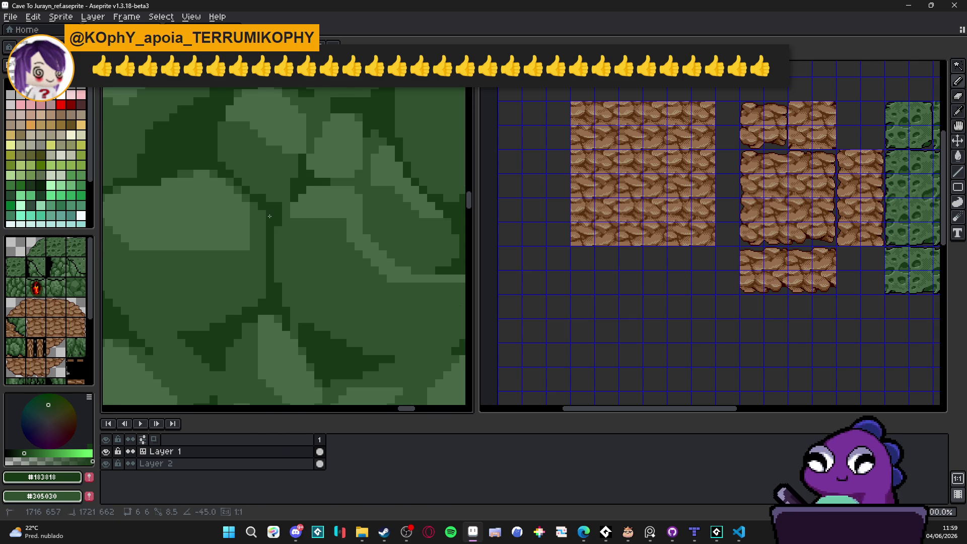
Zoom in and out to inspect the new cracks on the cobblestone wall.
scroll(281, 229, down, 3)
scroll(289, 245, down, 2)
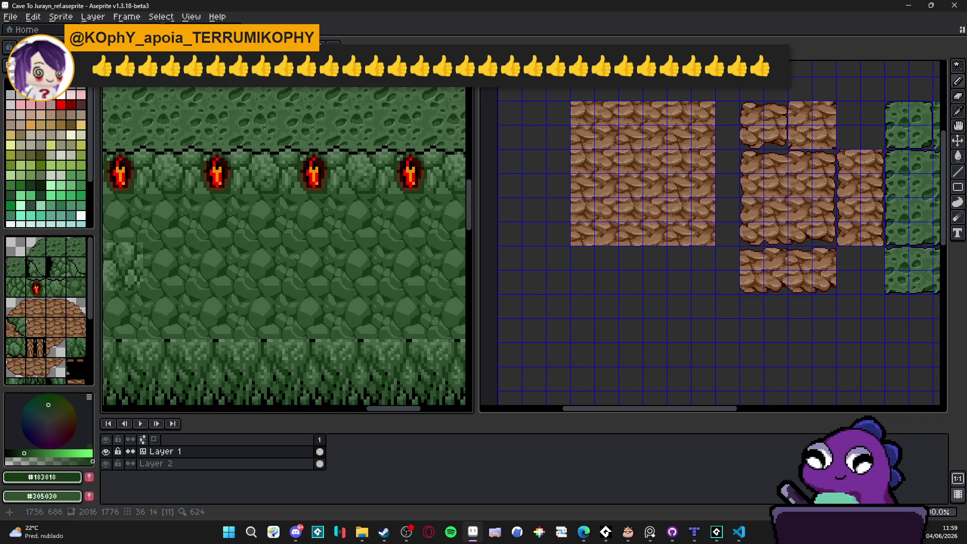
scroll(276, 312, up, 5)
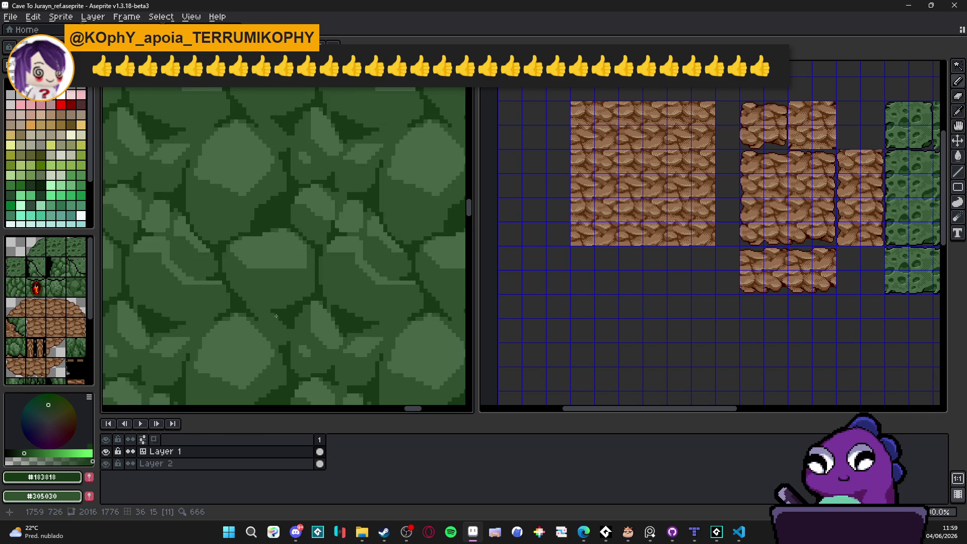
scroll(276, 316, up, 2)
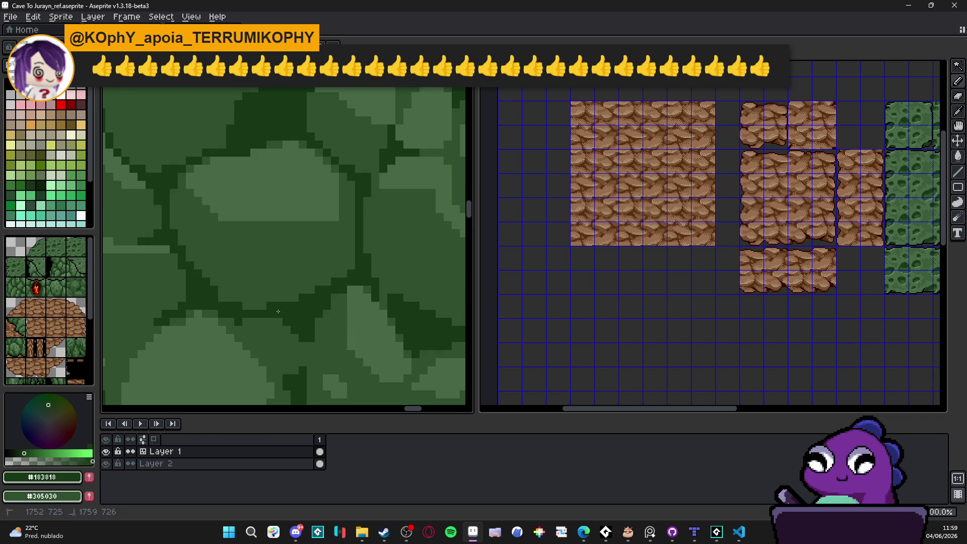
scroll(273, 313, down, 2)
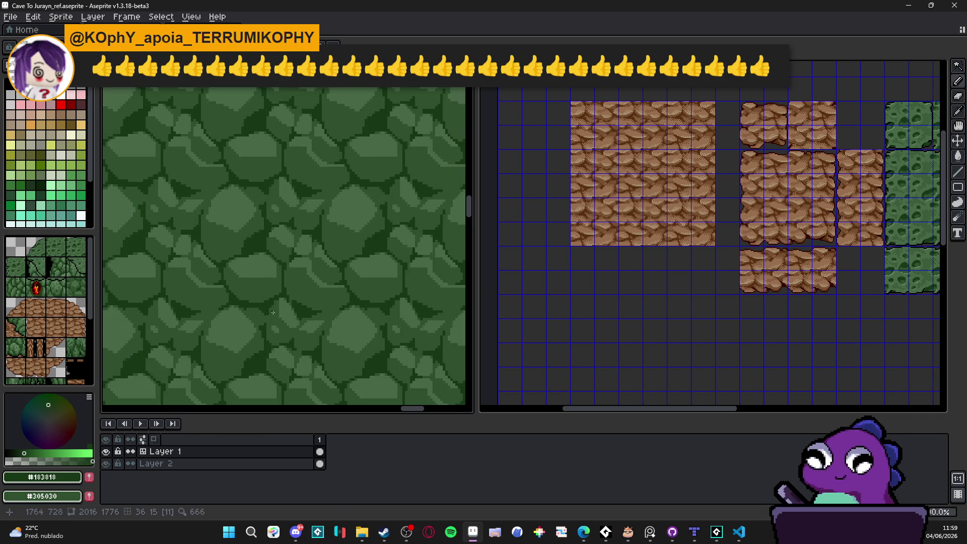
scroll(273, 312, down, 4)
scroll(326, 288, up, 2)
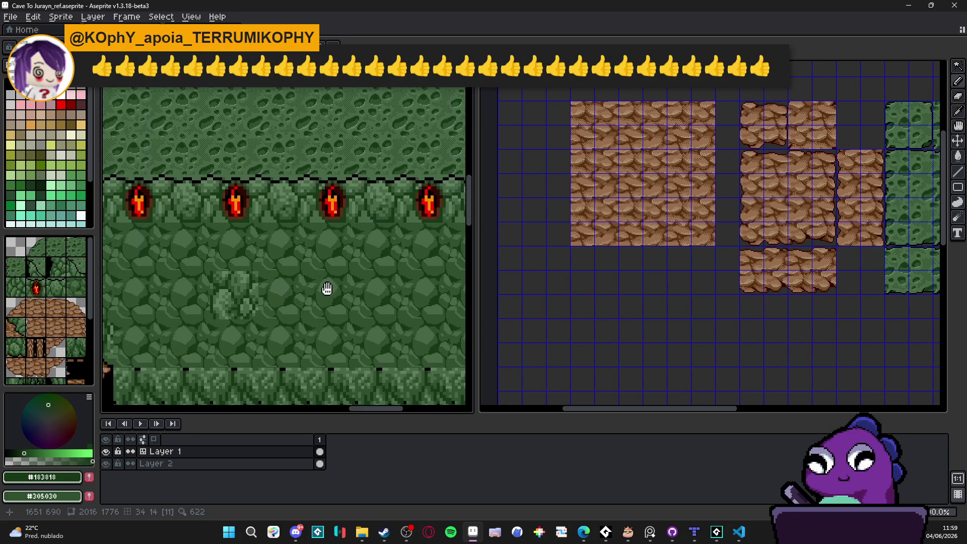
scroll(302, 286, down, 2)
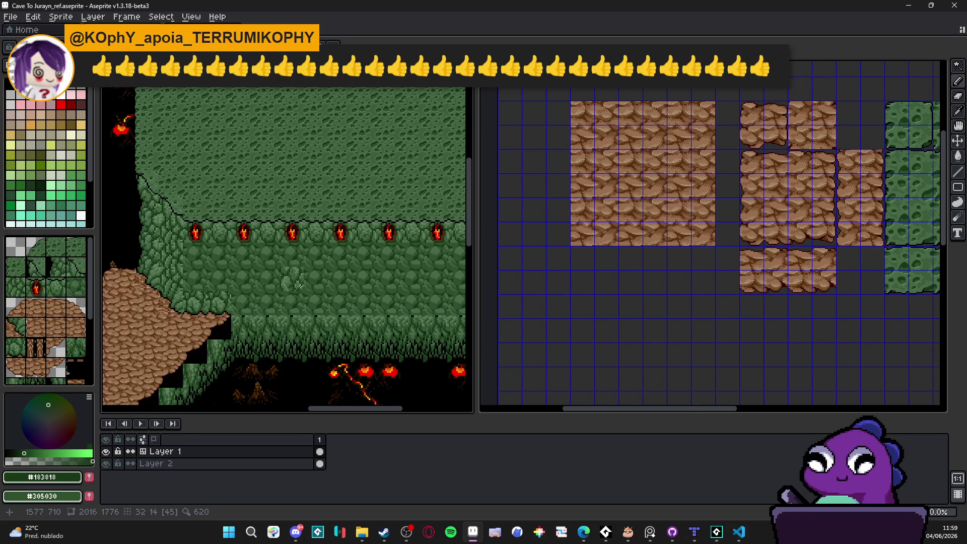
scroll(301, 286, up, 3)
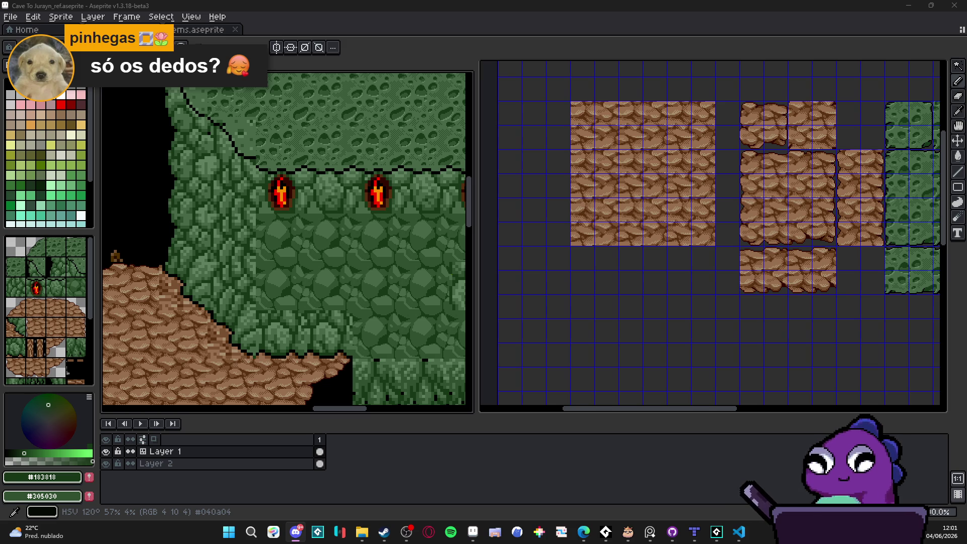
Switch from Aseprite to the Discord window with Alt+Tab.
key(alt+Tab)
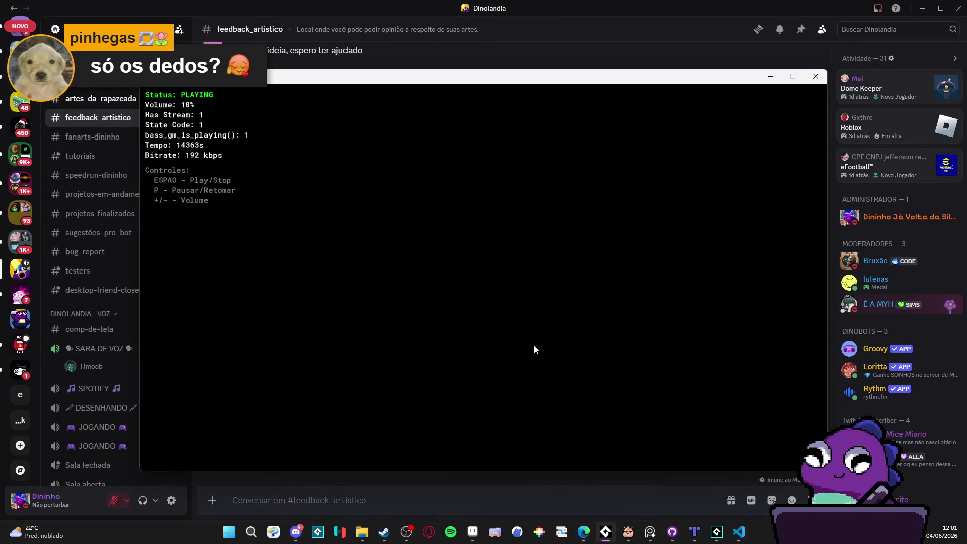
Play teste 3.mp3 at a louder volume and heart-react to the puzzle game screenshot.
click(503, 5)
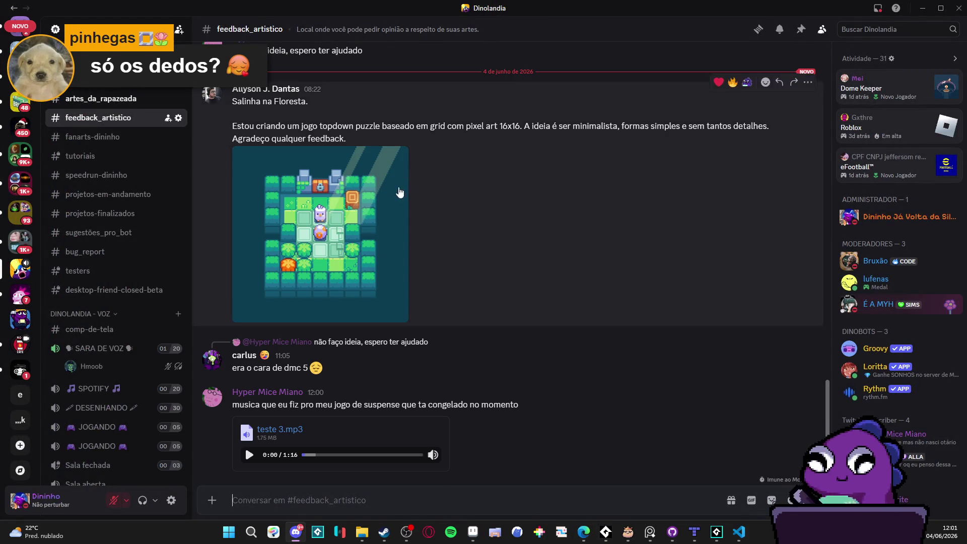
mouse_move(432, 454)
scroll(455, 509, up, 4)
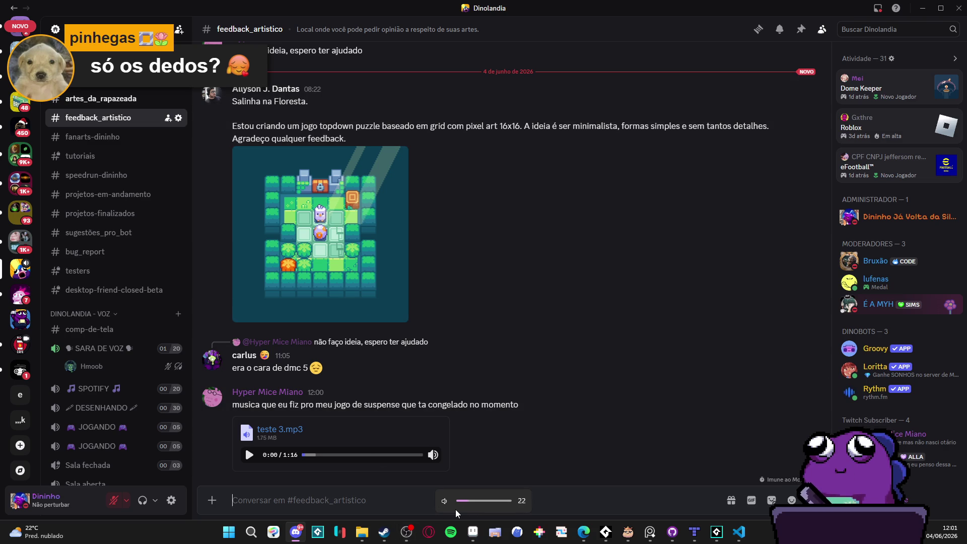
scroll(441, 506, up, 4)
scroll(478, 501, up, 6)
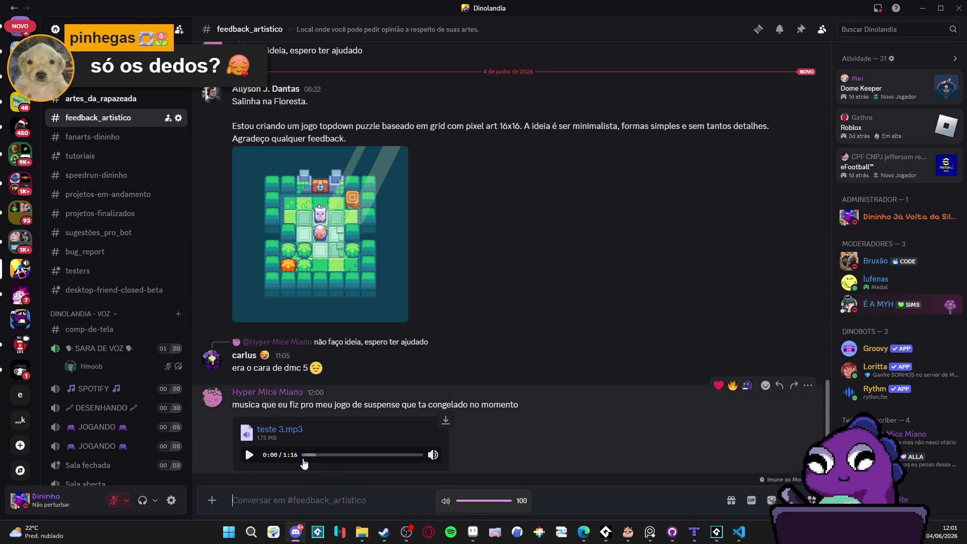
click(248, 455)
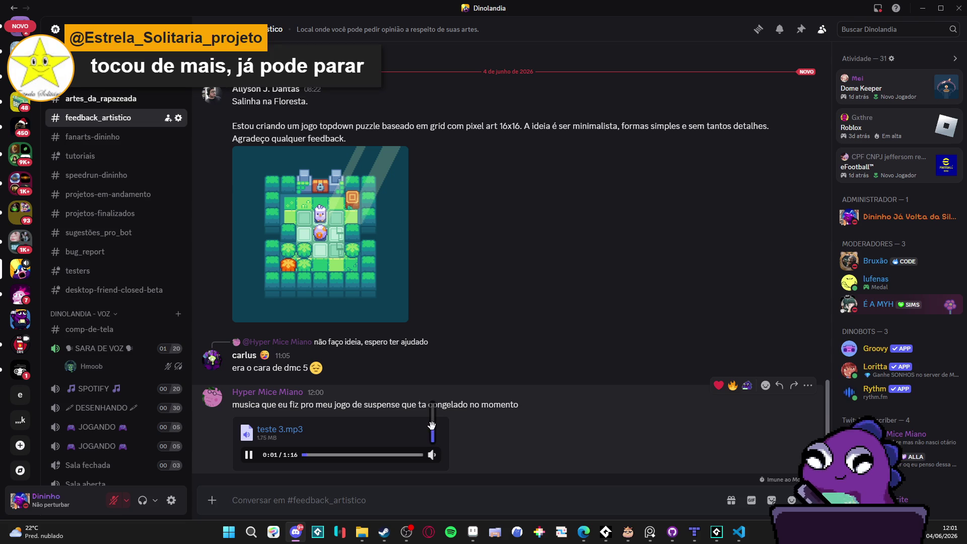
mouse_move(432, 427)
mouse_down()
mouse_move(433, 413)
mouse_move(431, 425)
mouse_up()
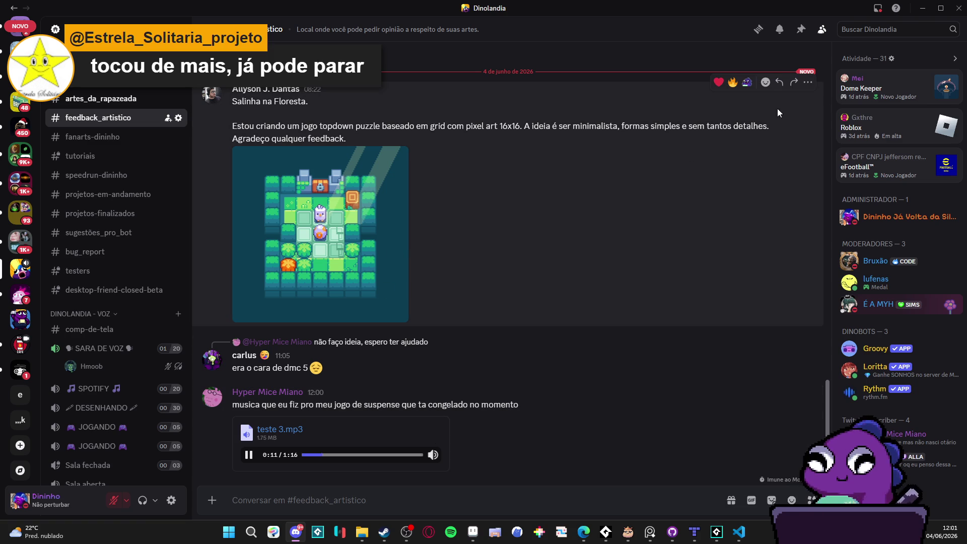
click(717, 82)
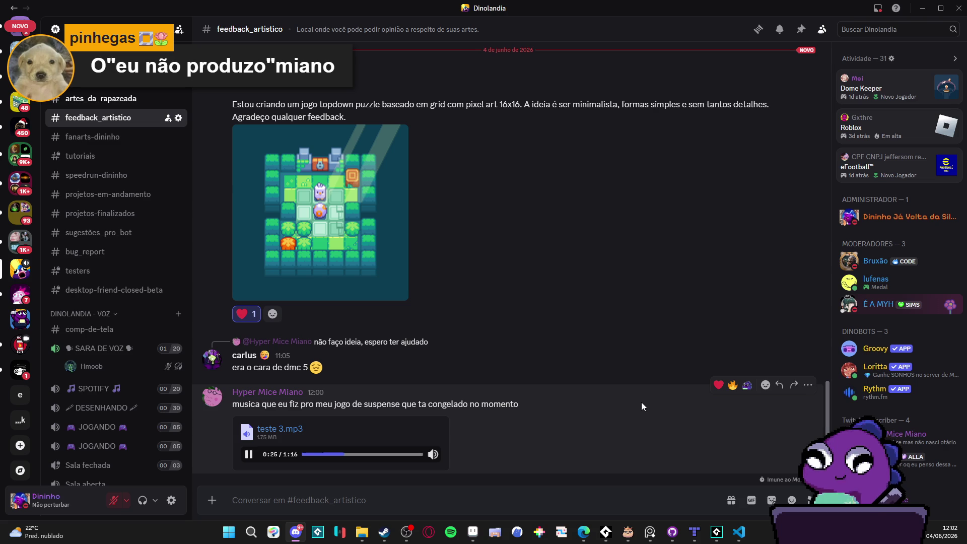
mouse_move(432, 454)
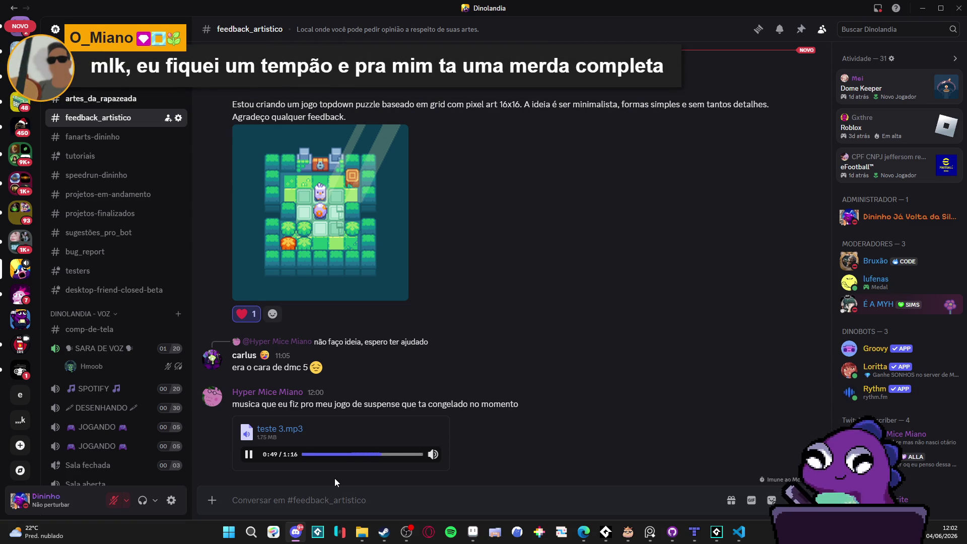
Pause and resume teste 3.mp3, then restore the Discord window from its taskbar preview.
click(249, 455)
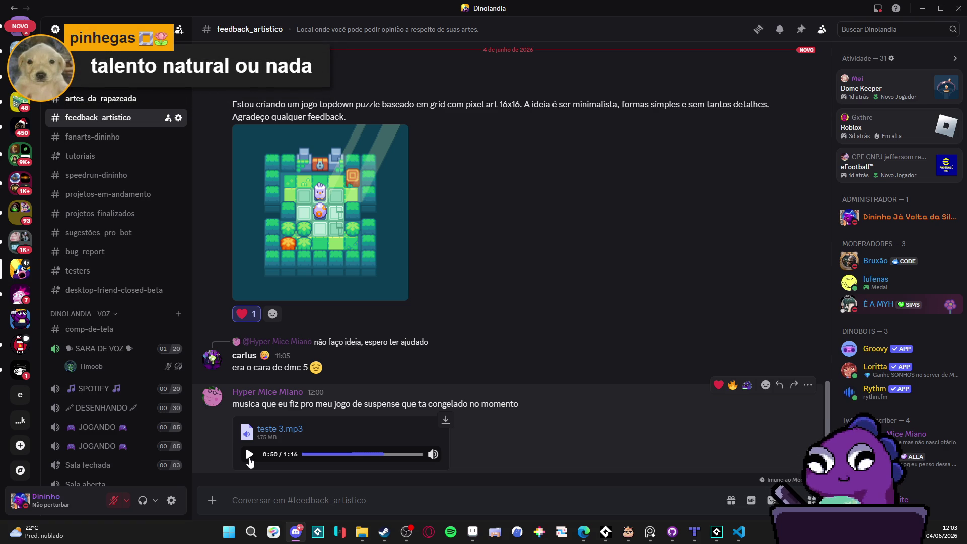
click(249, 455)
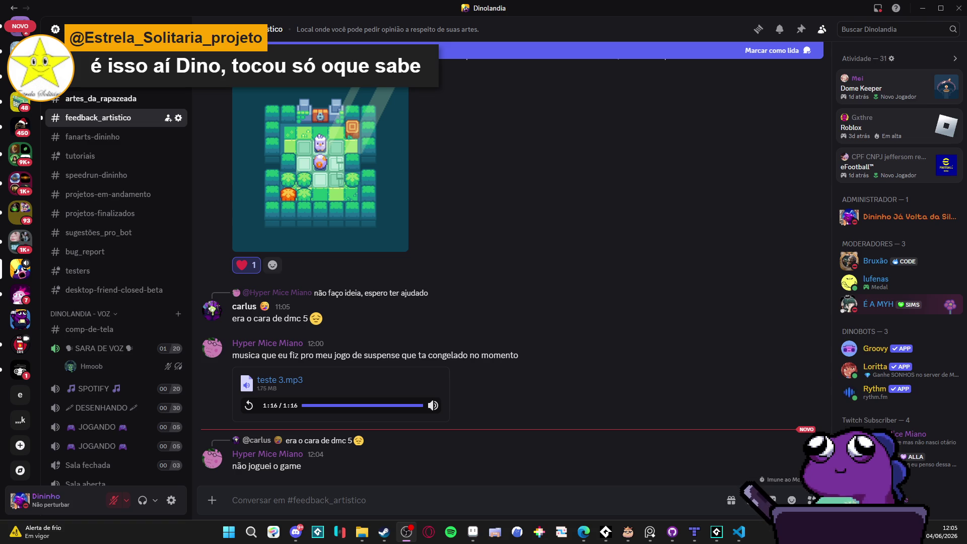
mouse_move(583, 532)
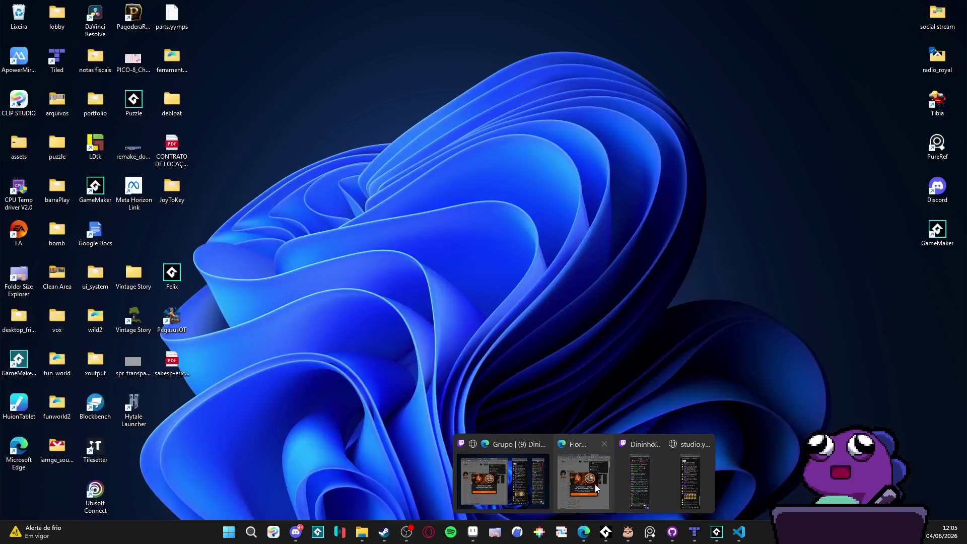
click(563, 478)
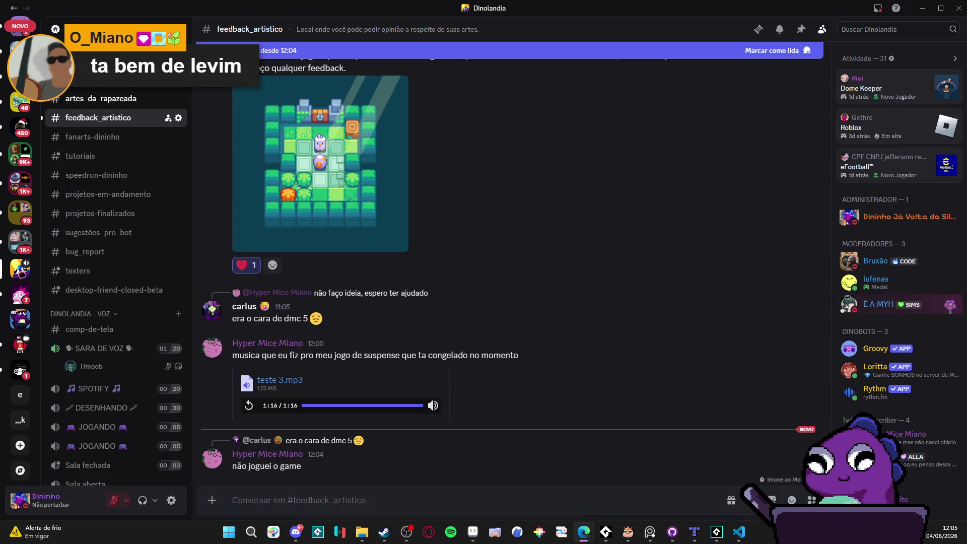